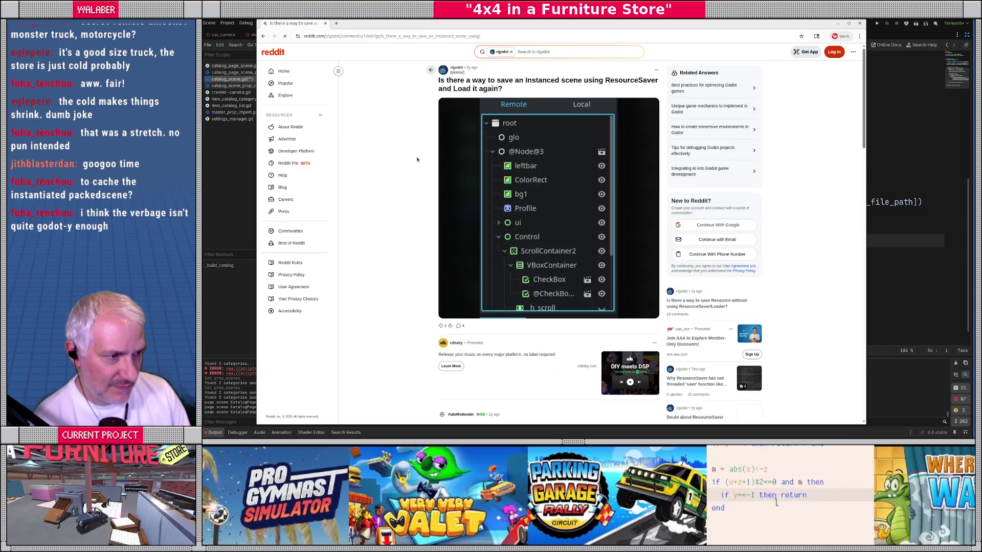
Read further down the Reddit thread on saving instanced scenes with ResourceSaver.
scroll(419, 160, "down", 3)
scroll(419, 161, "down", 3)
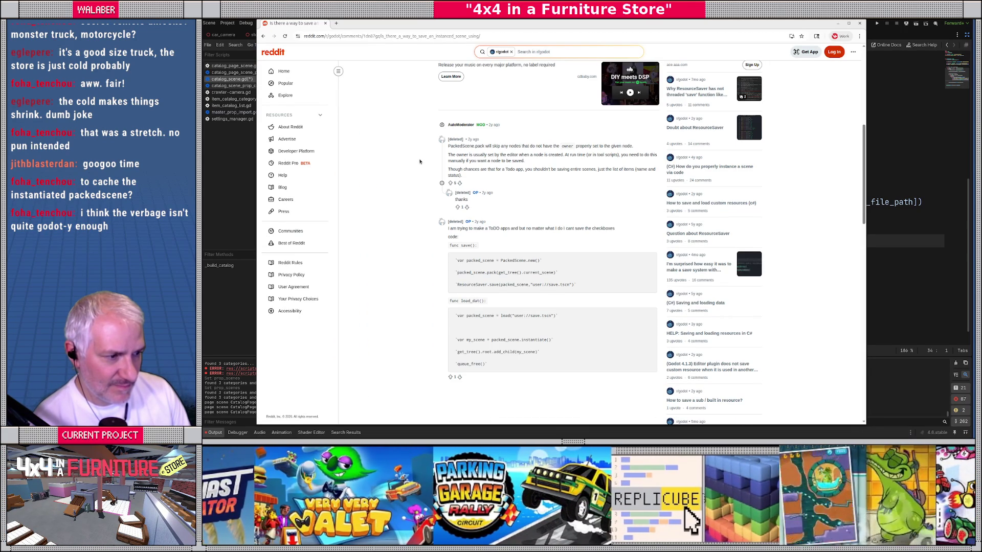
scroll(421, 160, "down", 3)
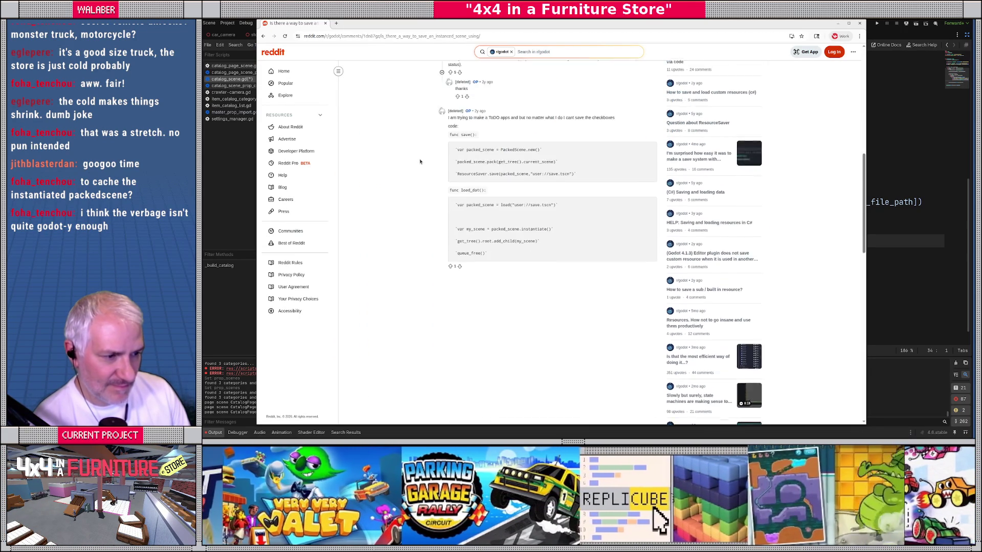
Skim the Google search results, then return to catalog_scene.gd in Godot.
key("alt+Left")
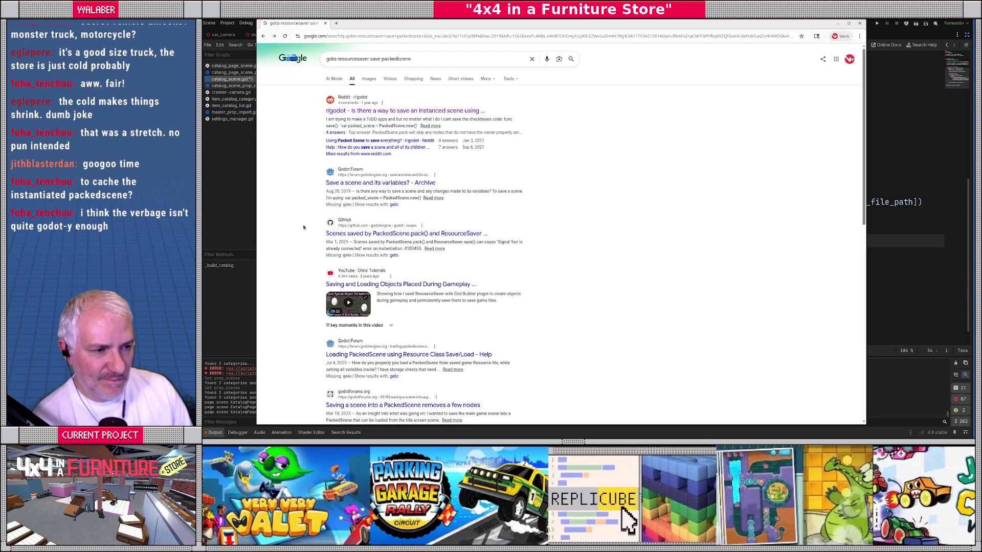
scroll(307, 229, "down", 5)
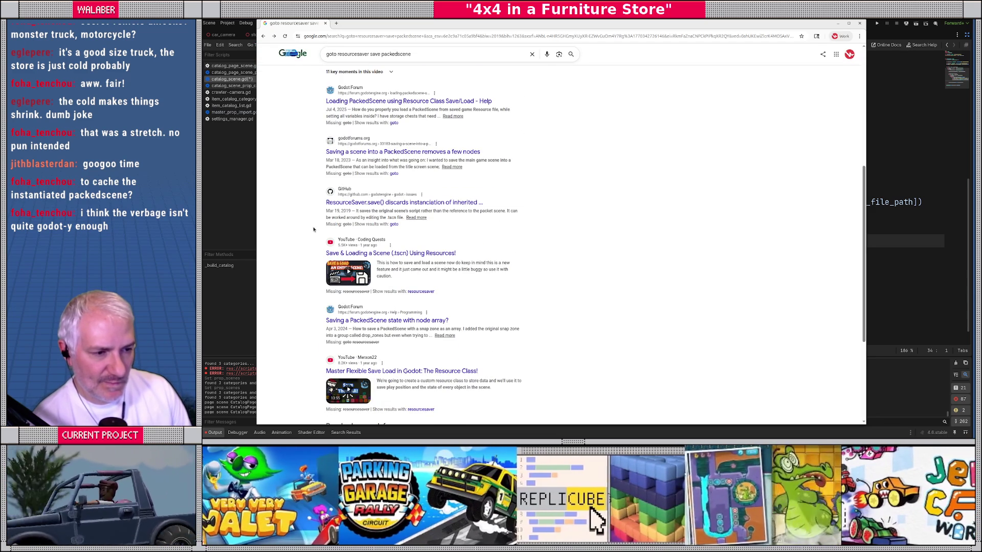
scroll(315, 230, "down", 2)
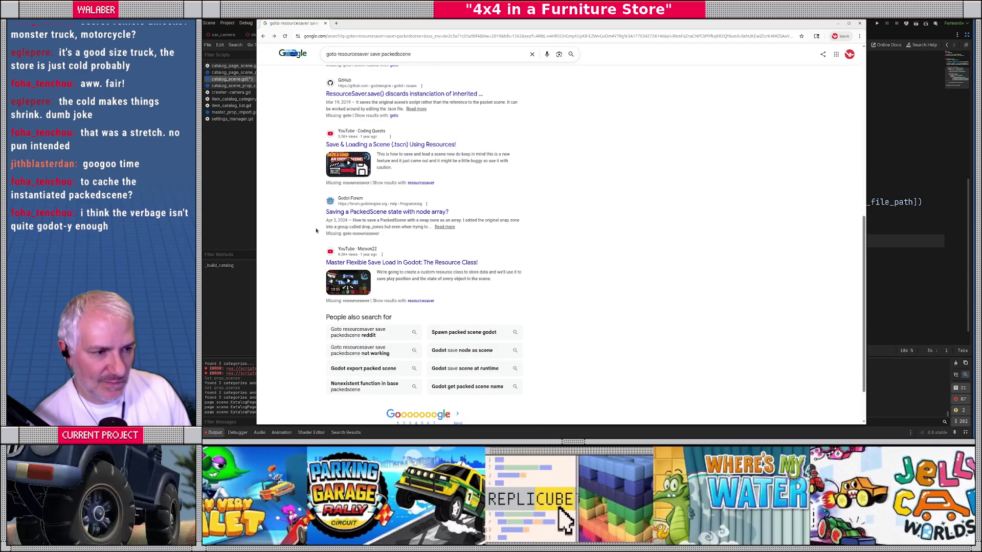
key("alt+Tab")
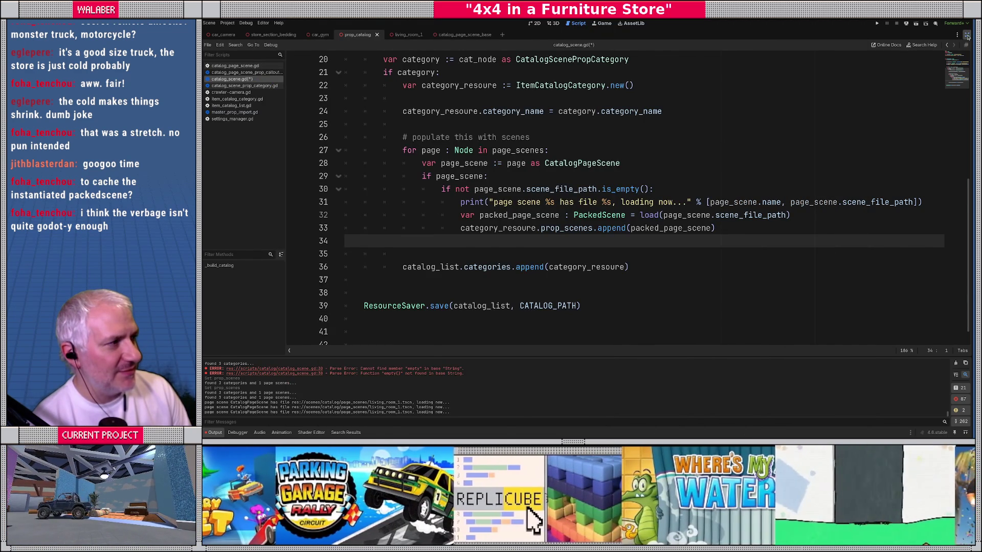
Restore the docks and assign living_room_1.tscn to a new KITCHEN Prop Scenes element.
left_click(966, 34)
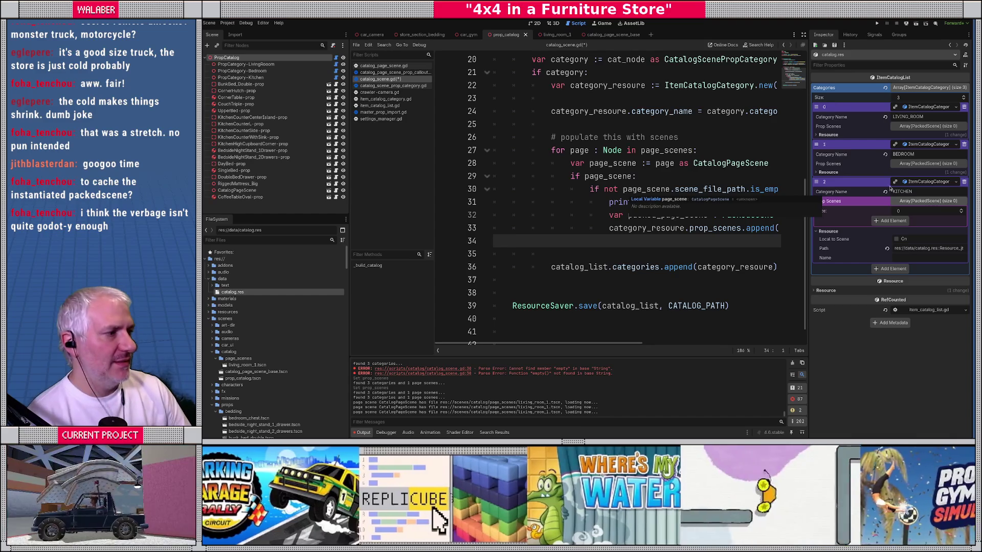
left_click(893, 221)
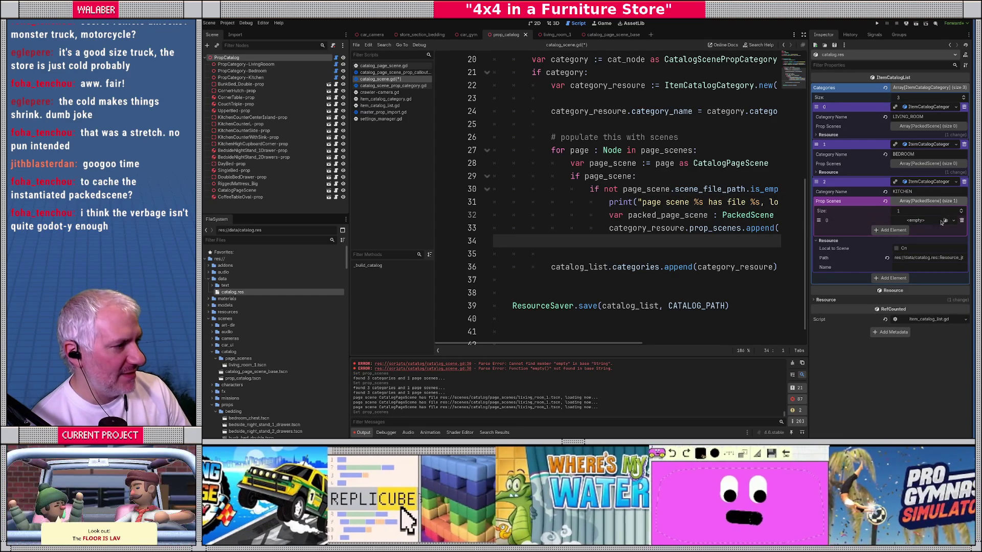
left_click(944, 220)
type("page")
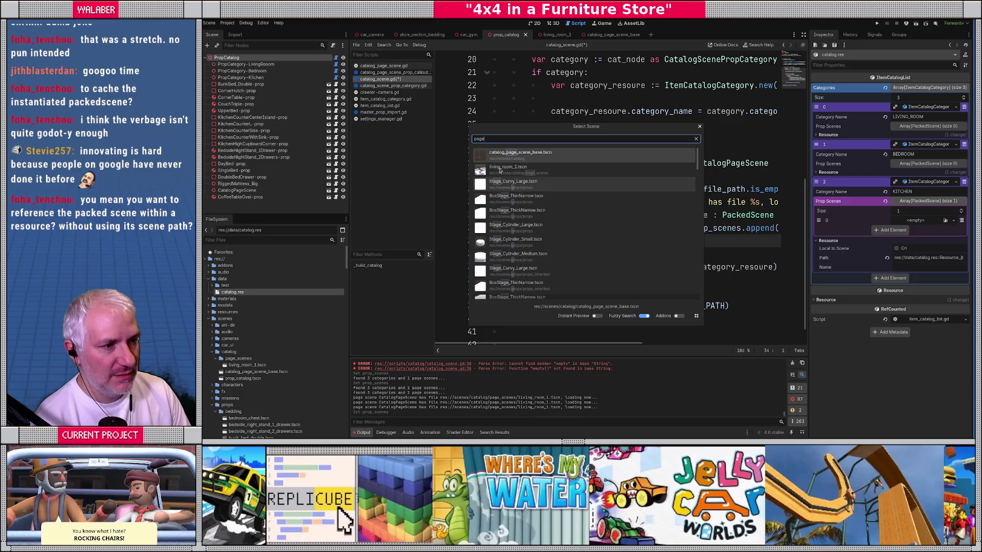
double_click(506, 174)
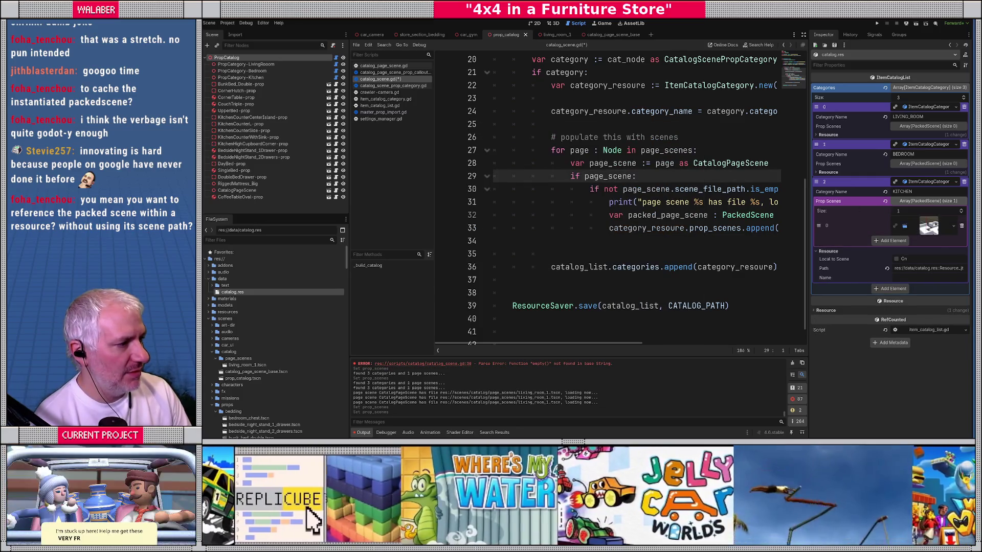
Inspect the assigned scene's resource properties, then remove it from KITCHEN's Prop Scenes.
left_click(936, 225)
left_click(840, 256)
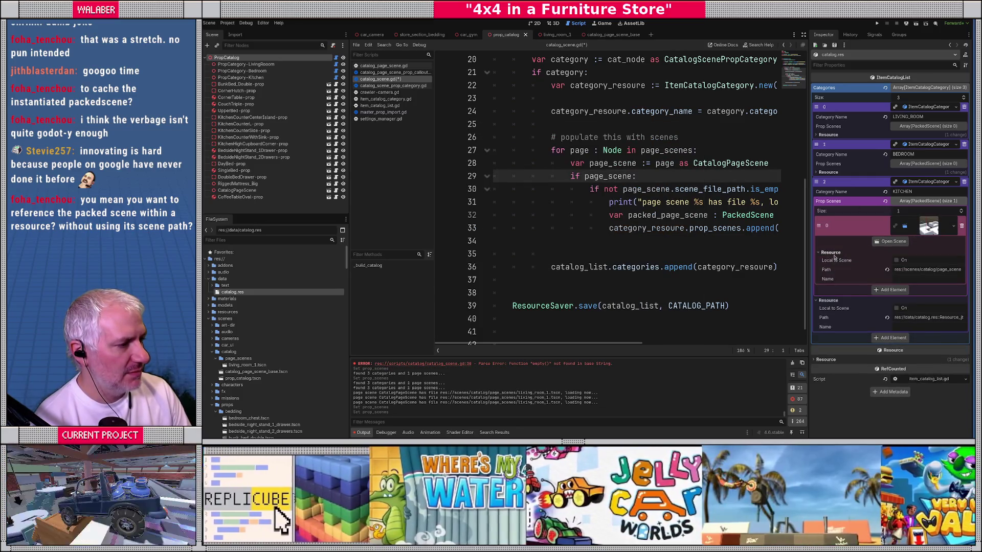
left_click(831, 252)
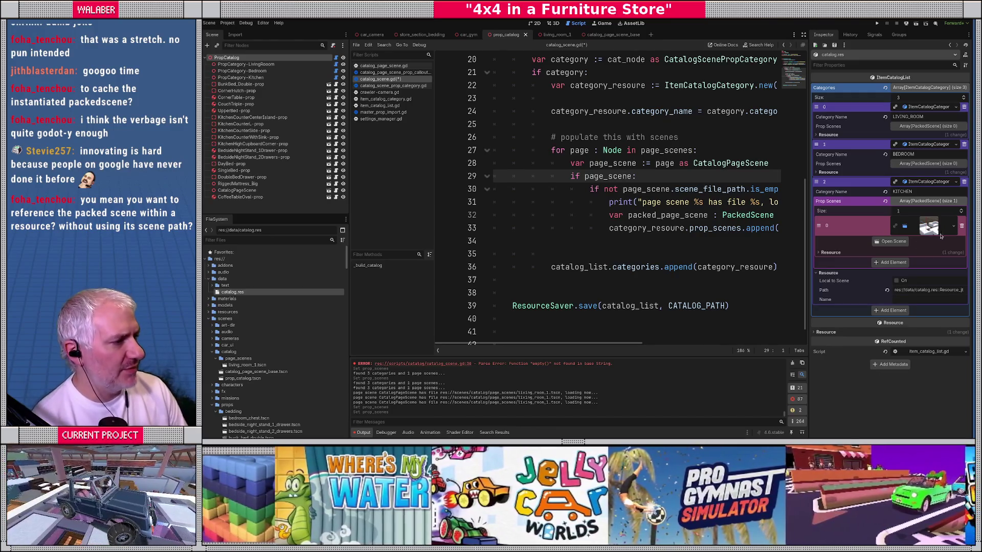
left_click(961, 225)
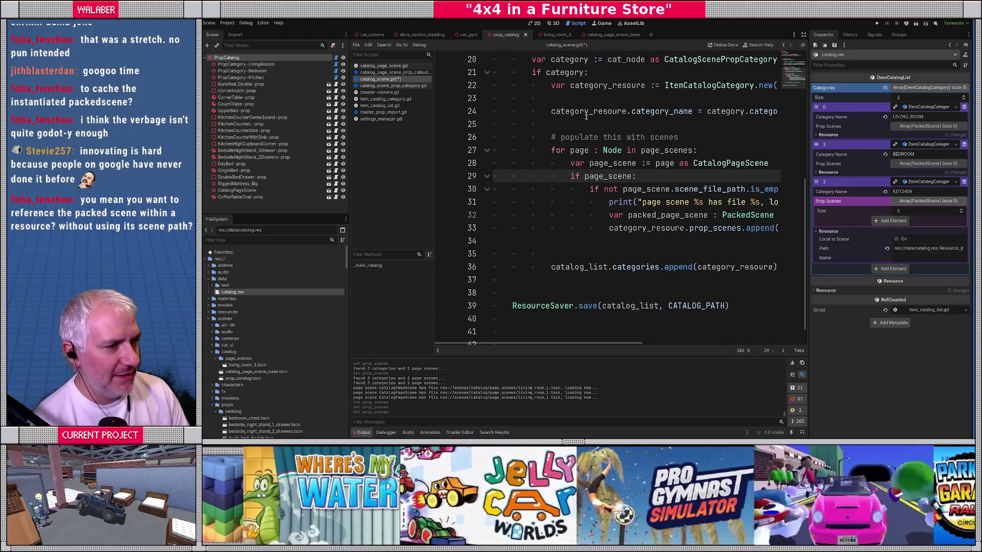
Select catalog.res and collapse category entries 0, 1 and 2 in the Inspector.
left_click(228, 299)
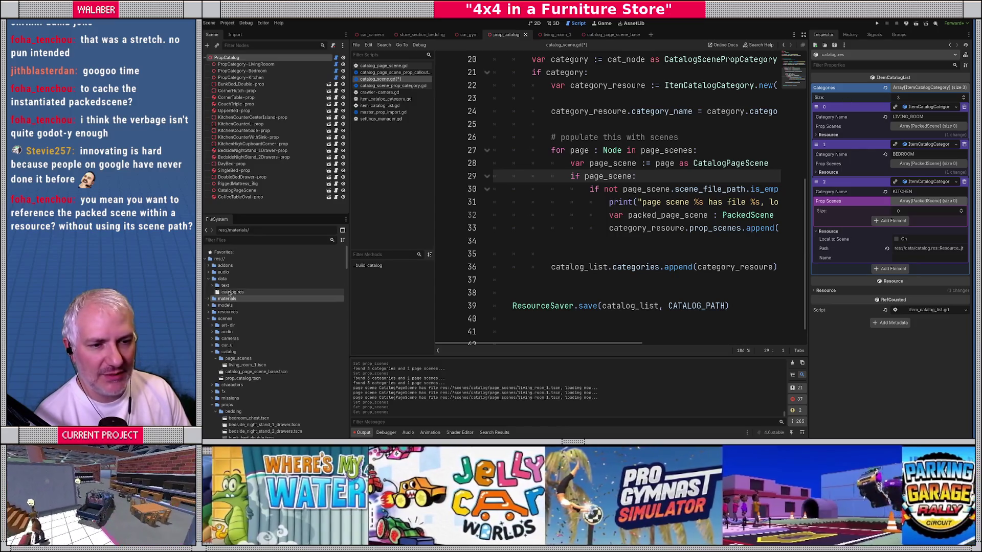
left_click(229, 292)
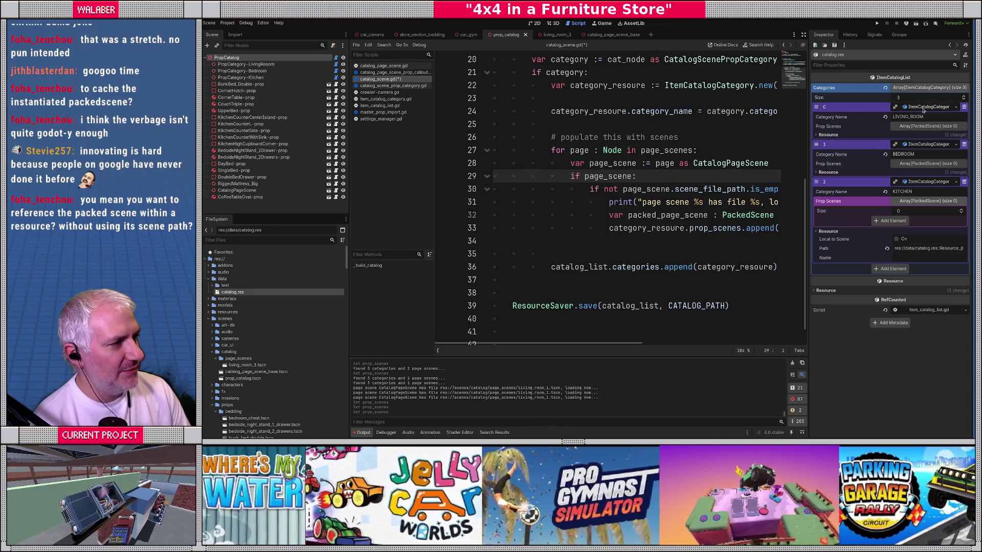
left_click(924, 108)
left_click(923, 117)
left_click(918, 126)
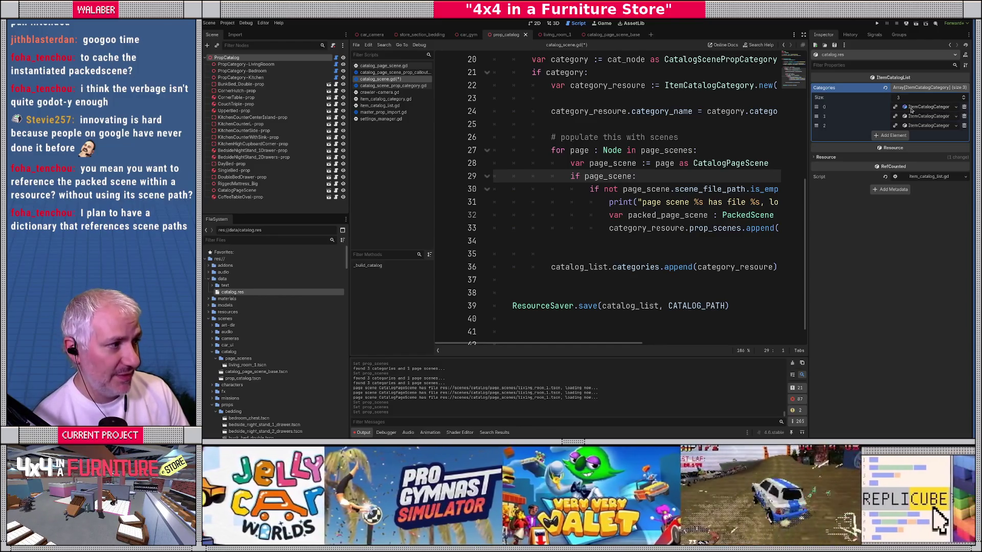
Expand the LIVING_ROOM category down to its empty Prop Scenes array.
left_click(911, 107)
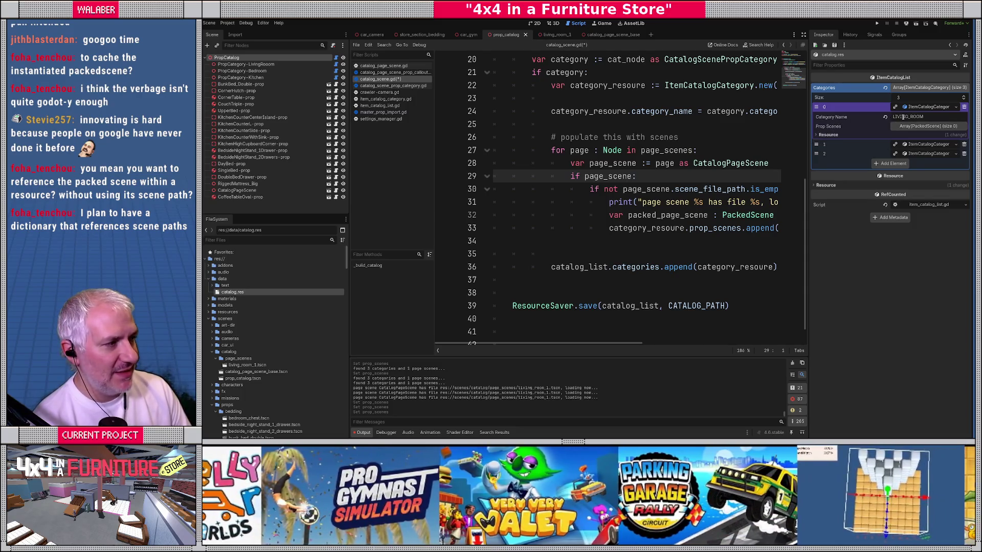
left_click(927, 117)
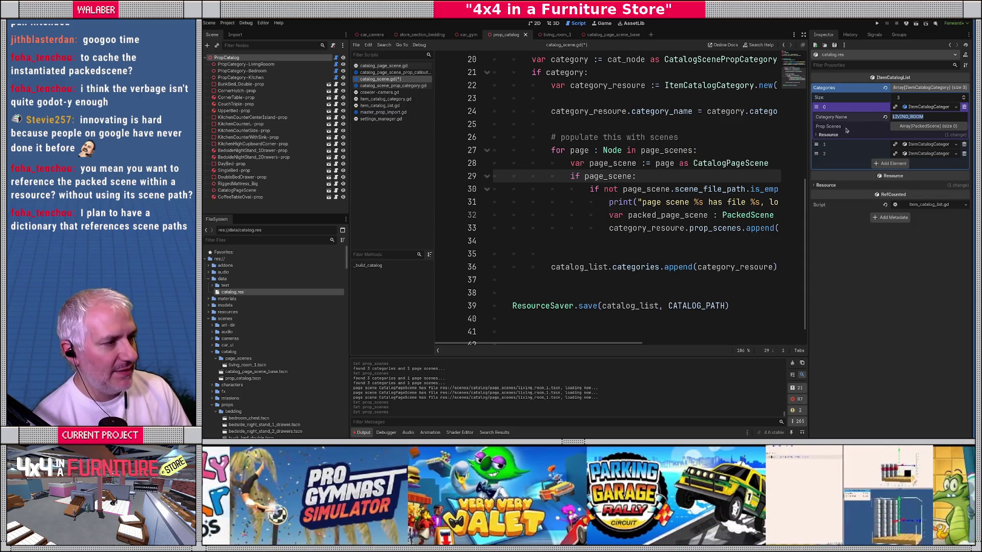
left_click(910, 127)
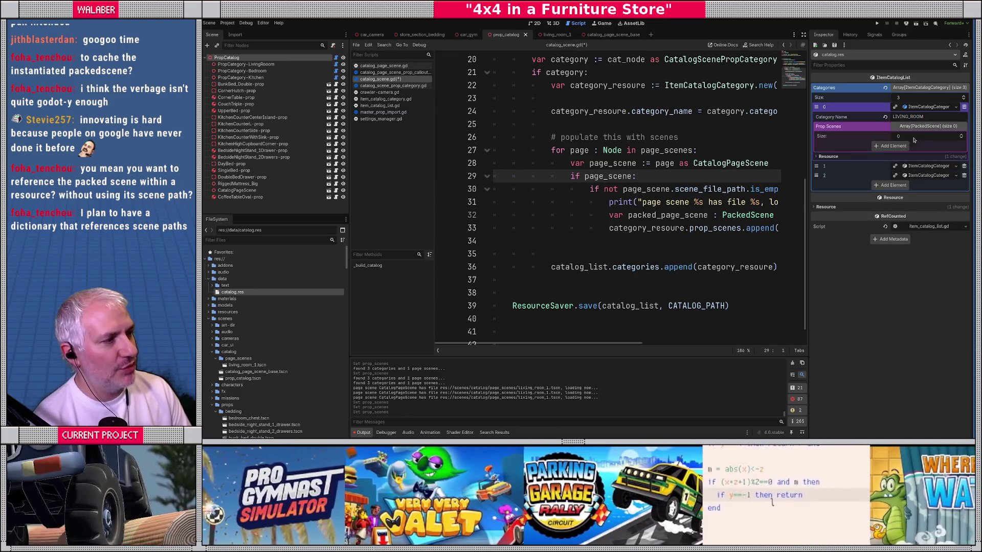
Add a Prop Scenes element to LIVING_ROOM and Quick Load a page scene into it.
left_click(904, 147)
left_click(945, 146)
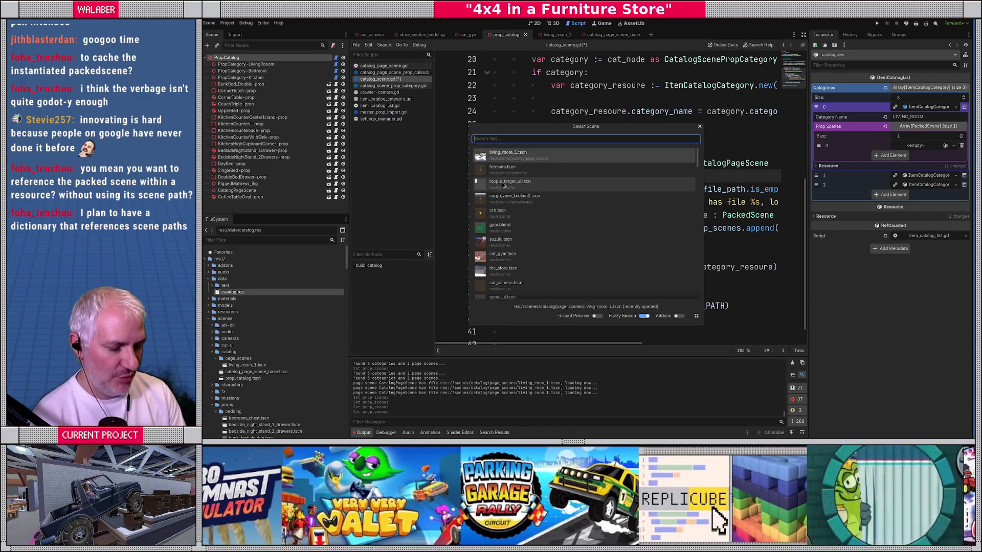
type("scene")
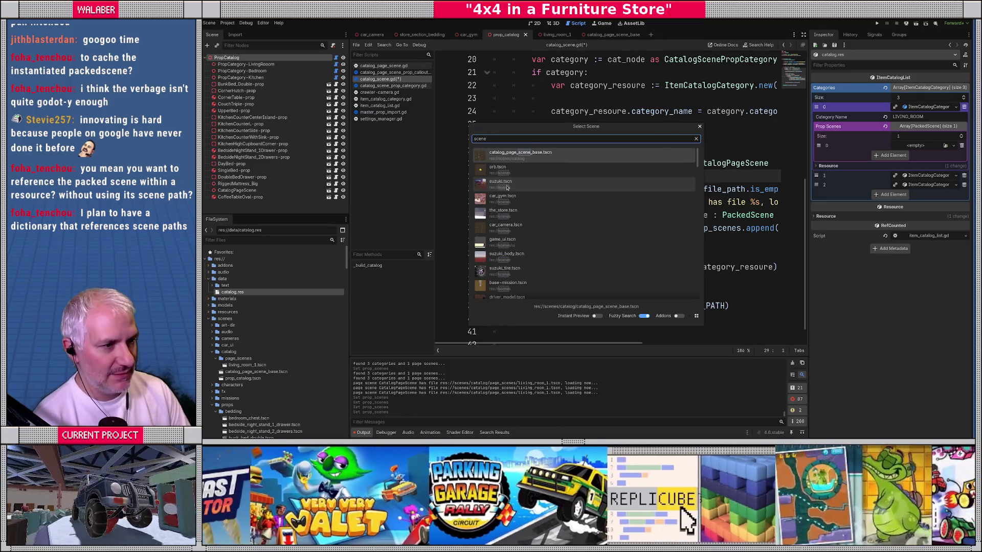
key("BackSpace")
key("BackSpace")
key("BackSpace")
type("page")
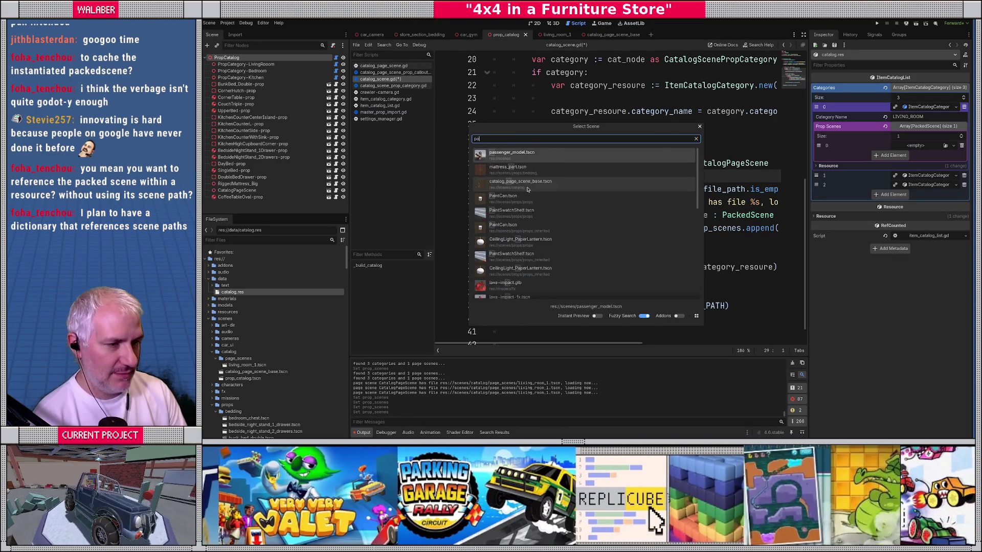
double_click(509, 170)
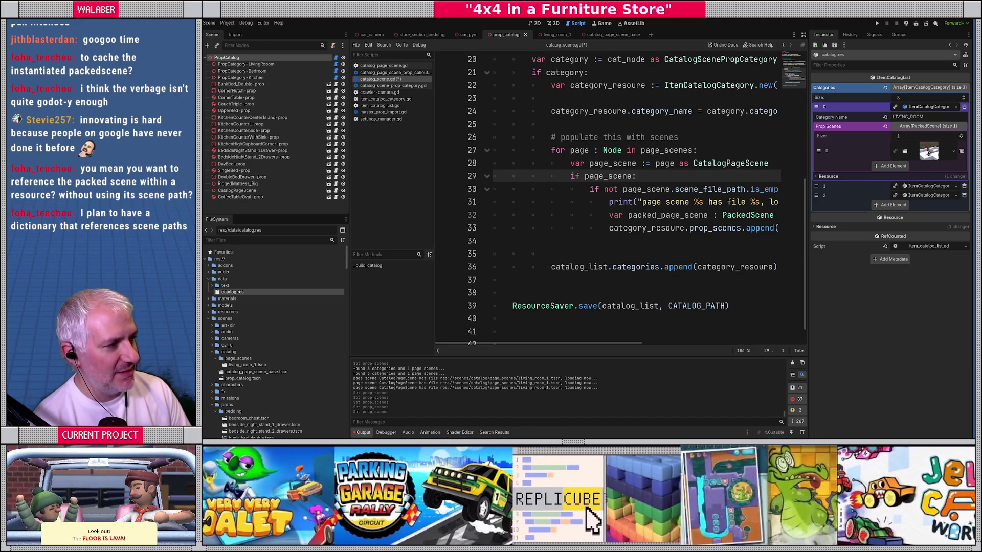
Check the assigned scene's details, then return to the full-width script at line 27.
left_click(929, 152)
left_click(912, 152)
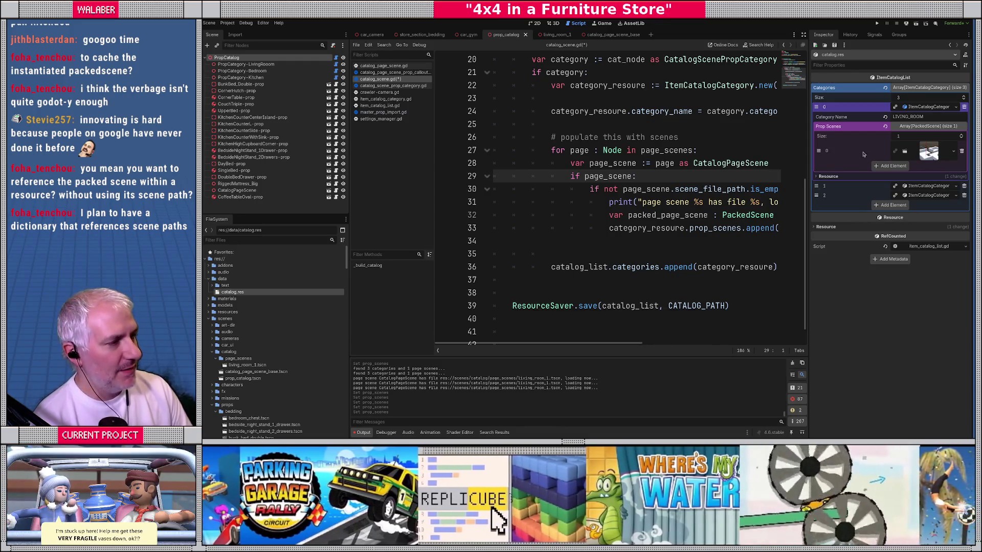
left_click(701, 150)
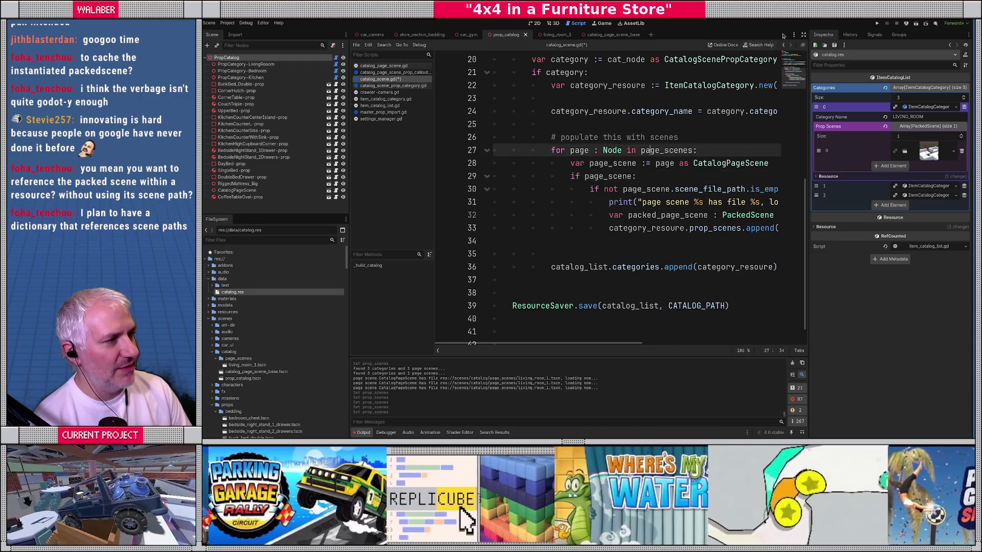
left_click(803, 35)
scroll(430, 136, "up", 3)
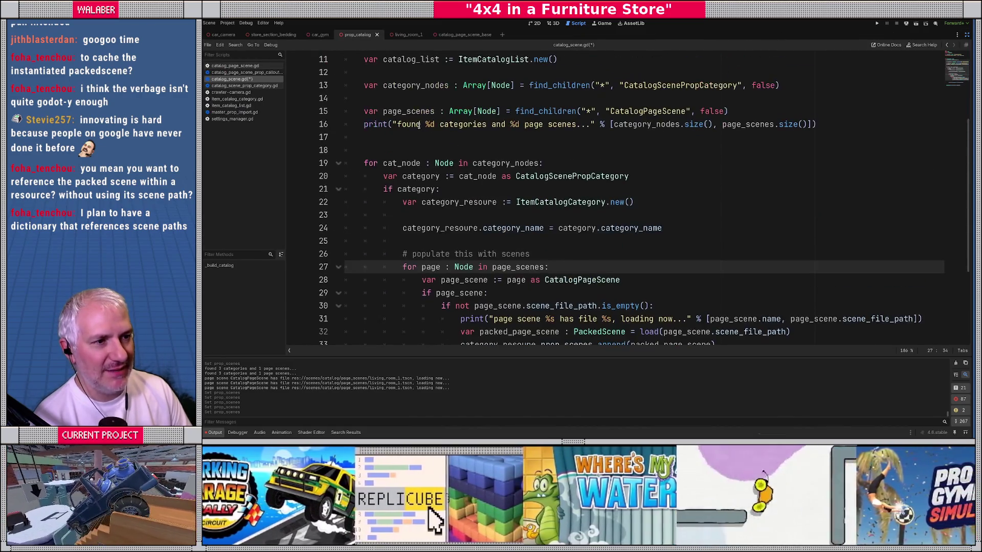
Review the builder code: catalog list creation, category setup, name assignment and append lines.
left_click_drag(364, 137, 609, 141)
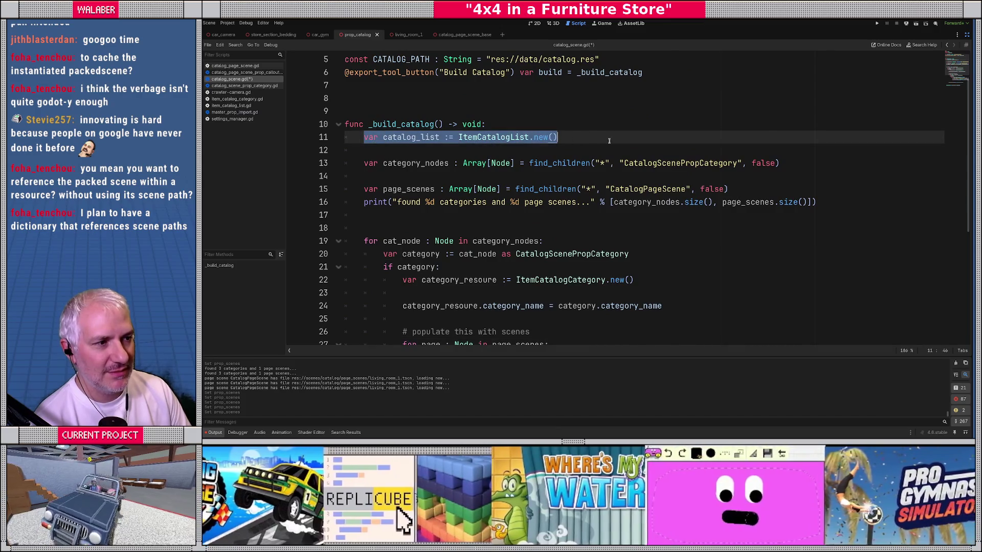
scroll(381, 254, "down", 5)
left_click_drag(366, 284, 580, 286)
scroll(369, 204, "up", 5)
left_click_drag(364, 221, 543, 220)
scroll(398, 209, "down", 2)
left_click_drag(398, 209, 663, 208)
scroll(527, 221, "down", 2)
mouse_move(403, 104)
left_mouse_down()
mouse_move(634, 105)
mouse_move(494, 121)
left_mouse_up()
left_click_drag(407, 131, 663, 131)
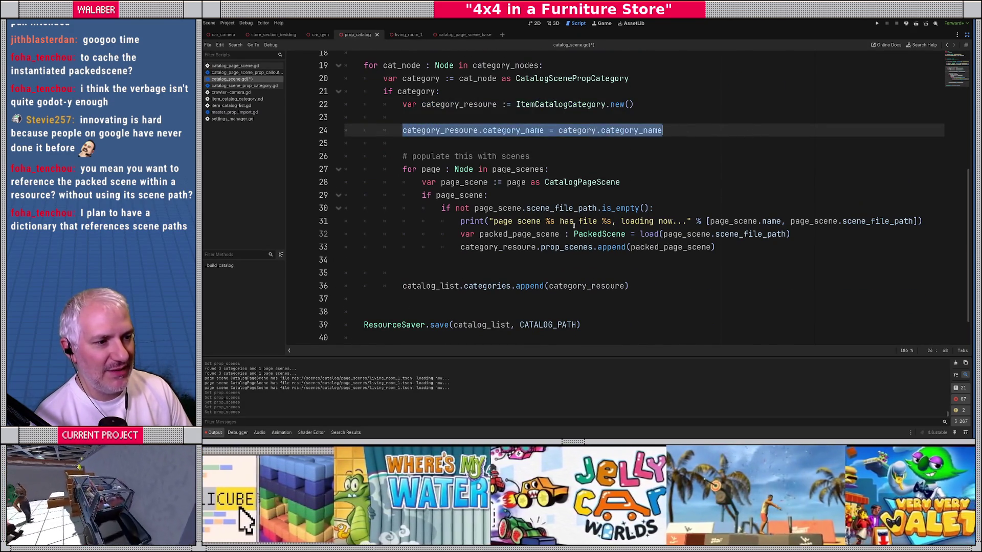
left_click_drag(462, 247, 613, 248)
Examine PackedScene, packed_page_scene, catalog_list and the append call on line 33.
double_click(599, 235)
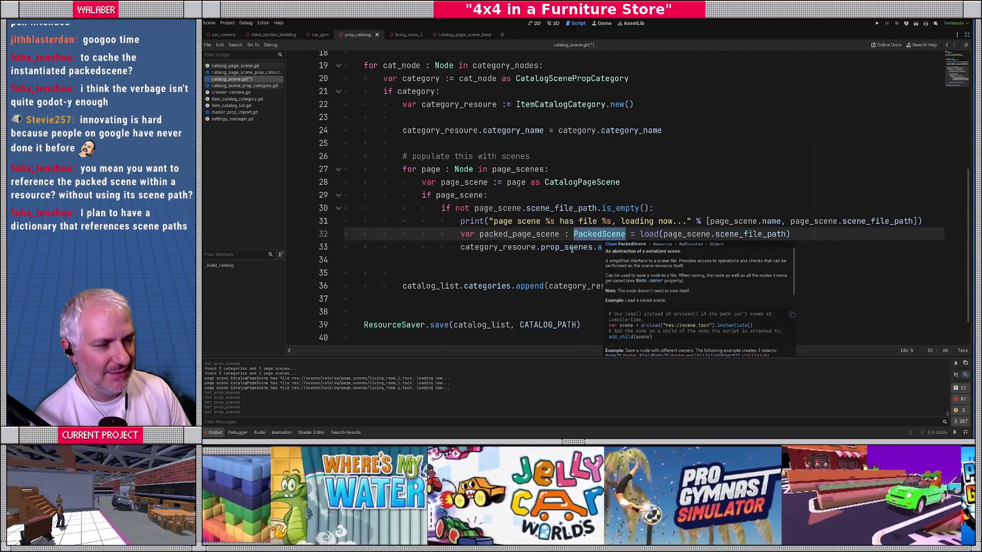
double_click(671, 247)
left_click(441, 286)
double_click(441, 286)
scroll(404, 299, "down", 1)
left_click(372, 294)
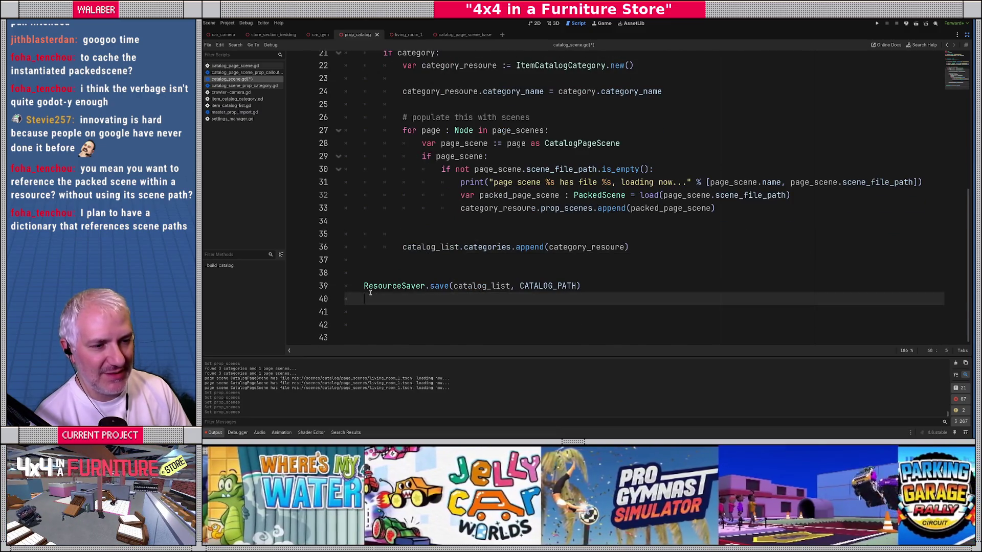
left_click(476, 216)
left_click_drag(476, 209, 731, 207)
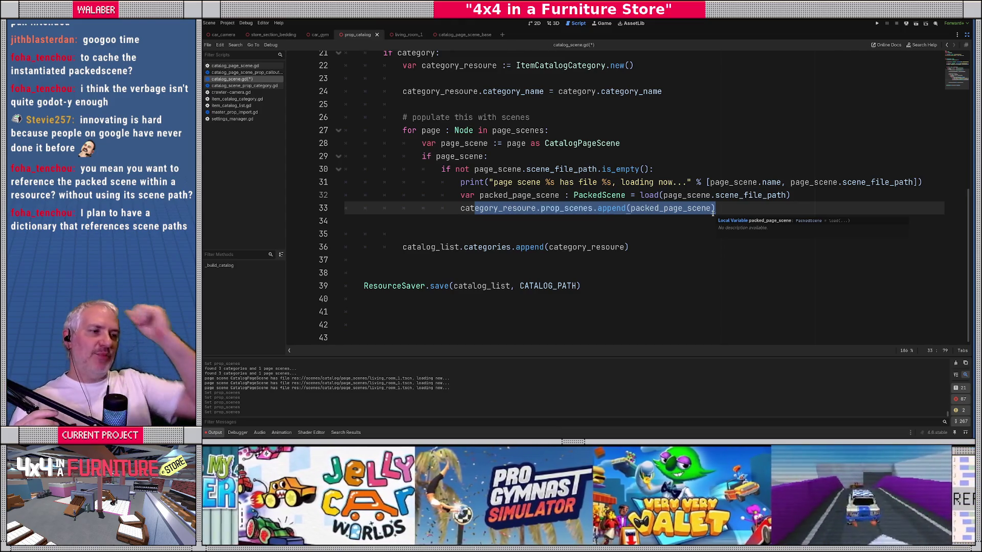
Open the ItemCatalogCategory script and select PackedScene to bring up its documentation.
scroll(614, 153, "up", 1)
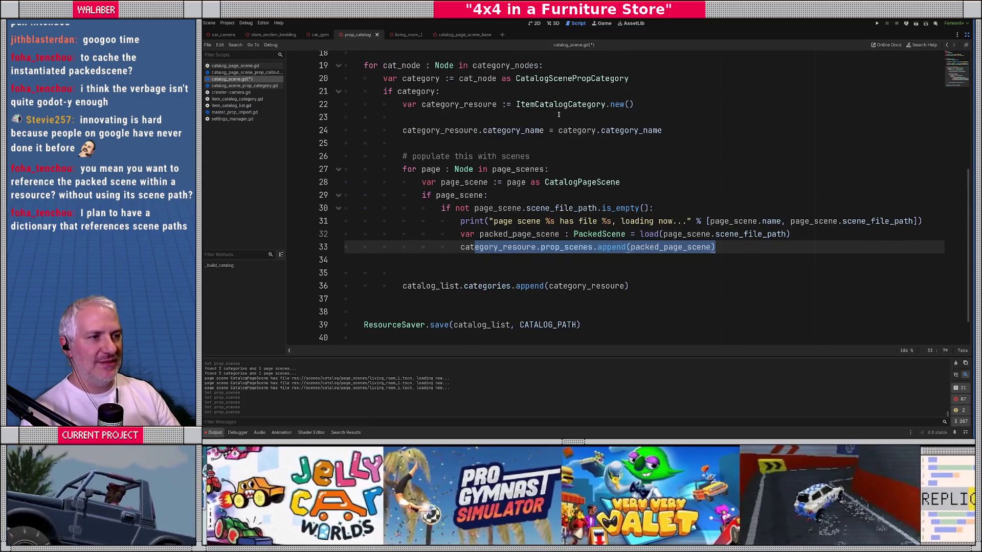
left_click(560, 105, "ctrl")
double_click(509, 111)
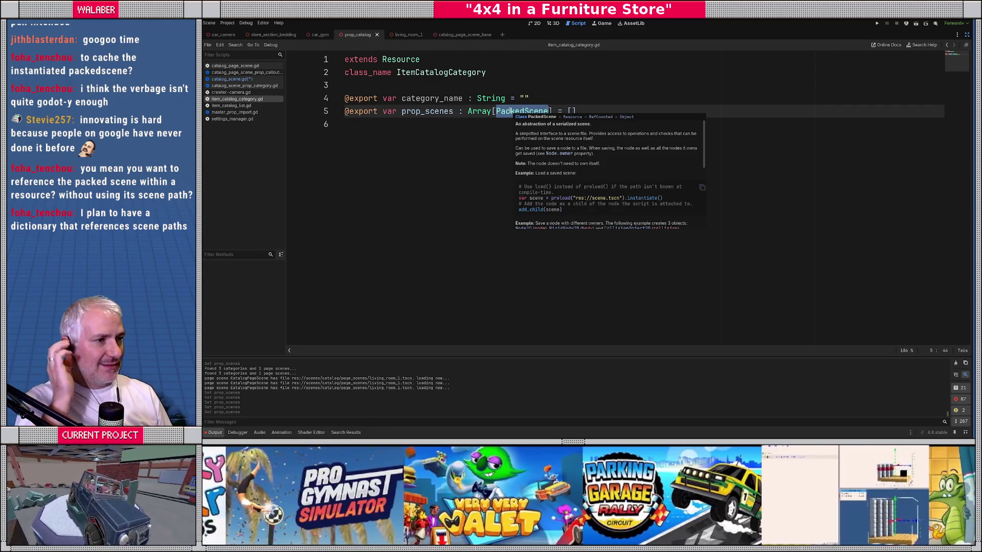
Scroll through the PackedScene doc tooltip, dismiss it, and go back to catalog_scene.gd.
scroll(593, 163, "down", 5)
scroll(618, 173, "down", 3)
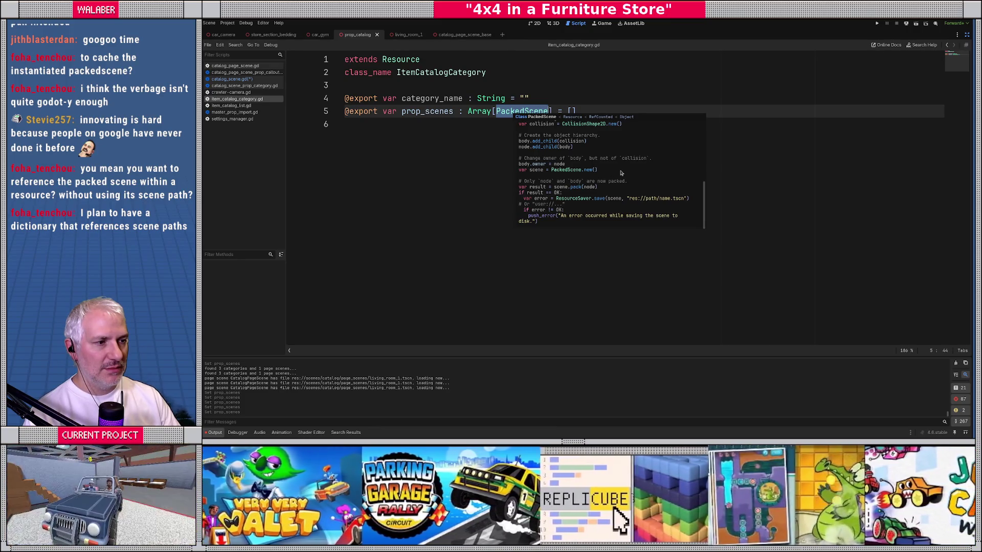
left_click(411, 165)
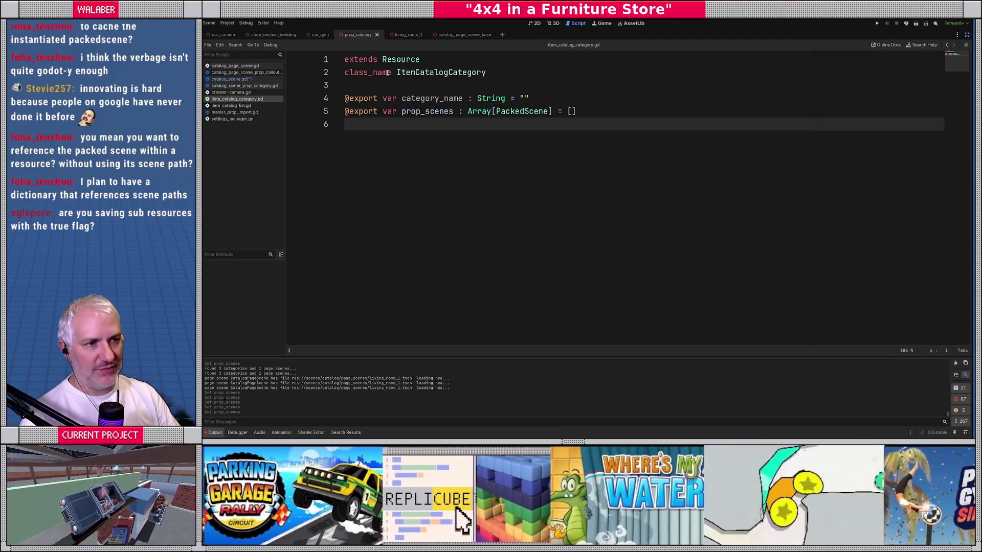
key("alt+Left")
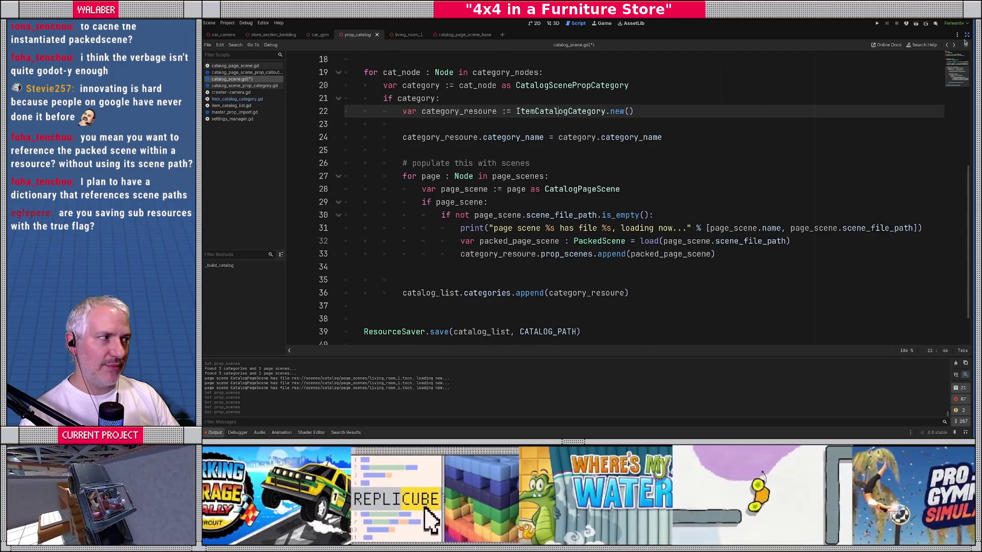
Restore the docks and delete data/catalog.res from the FileSystem.
left_click(967, 35)
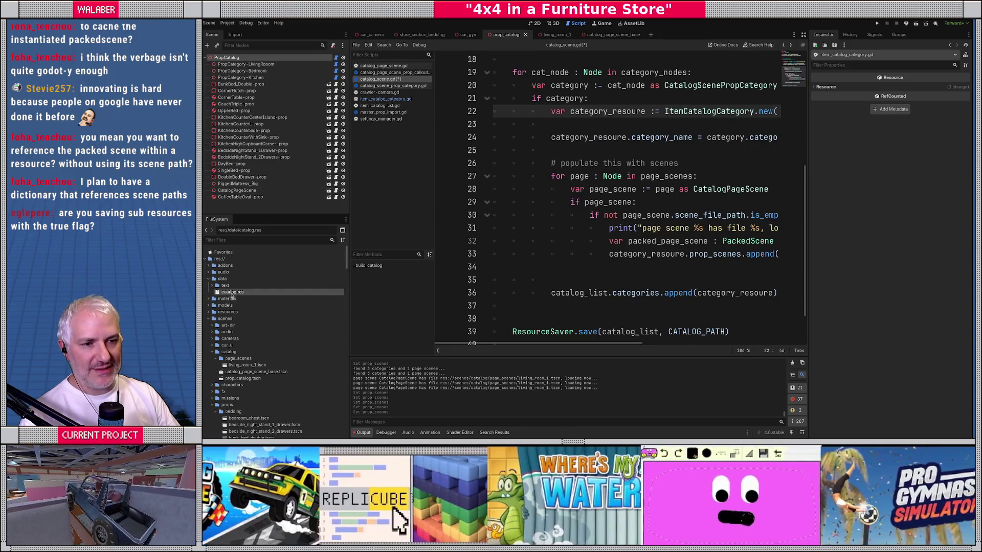
key("Delete")
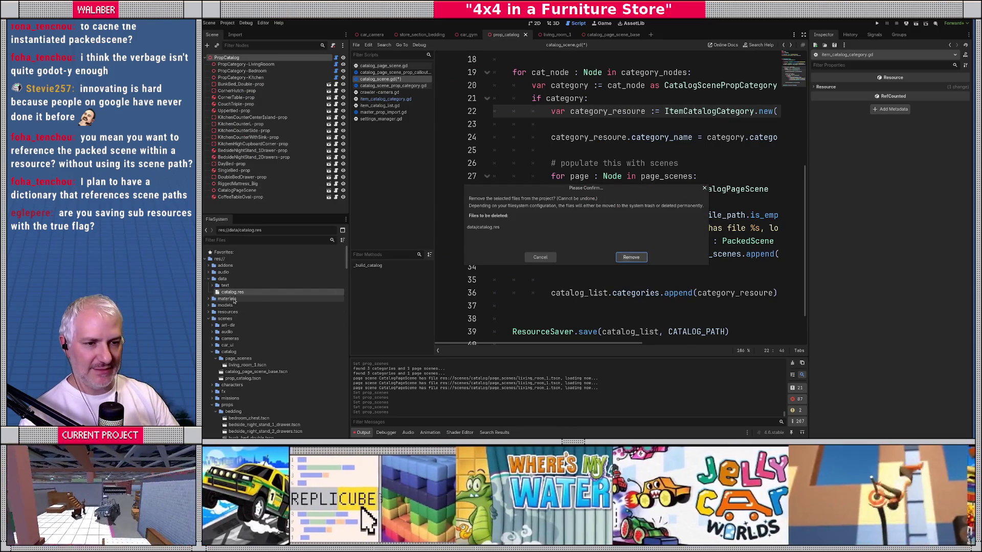
key("Return")
left_click(644, 202)
Run Build Catalog on PropCatalog and expand the new catalog.res Categories array.
left_click(227, 58)
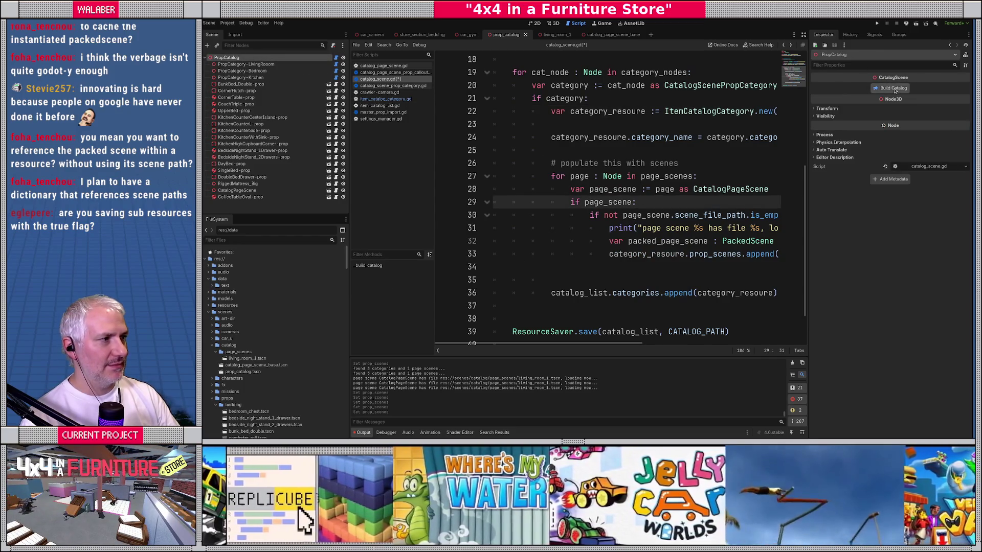
left_click(894, 88)
left_click(231, 292)
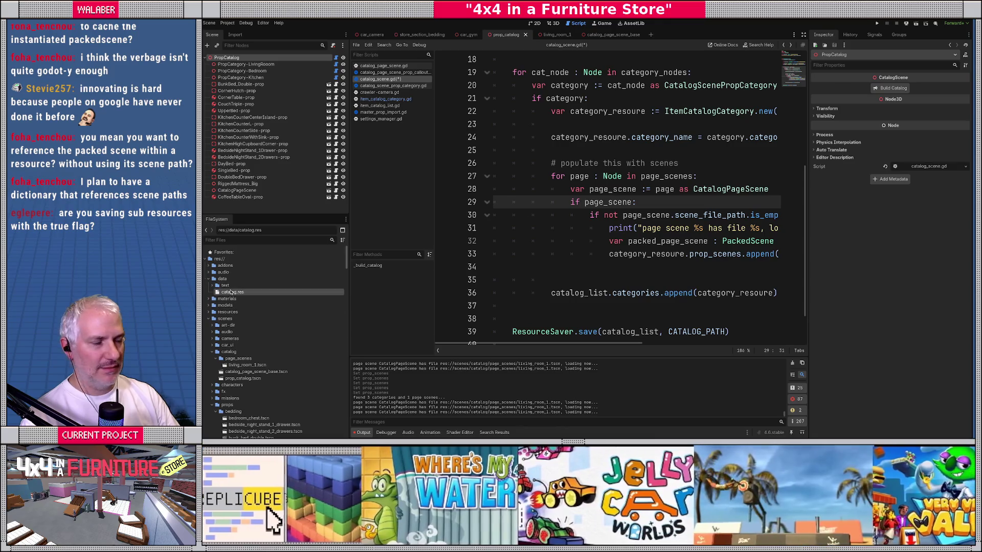
left_click(929, 87)
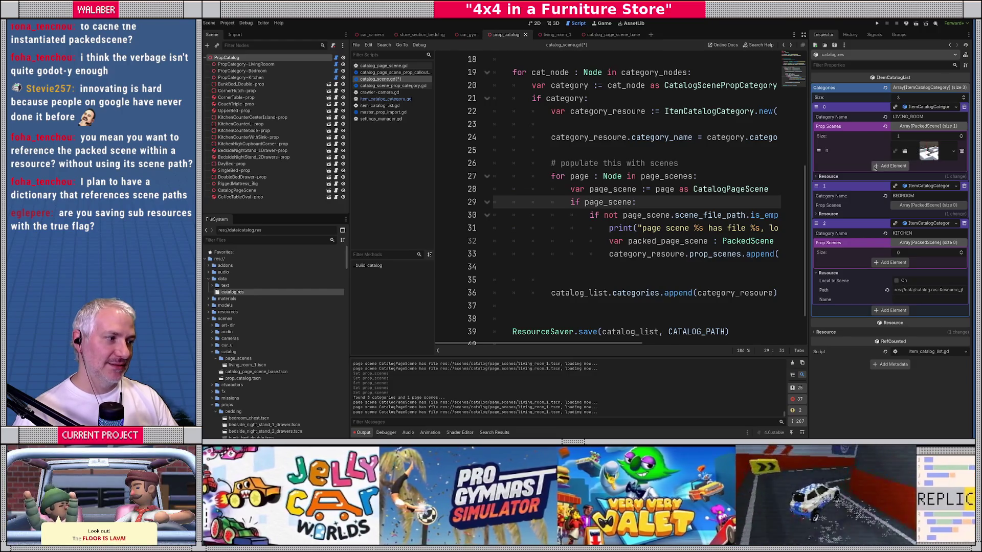
left_click(804, 34)
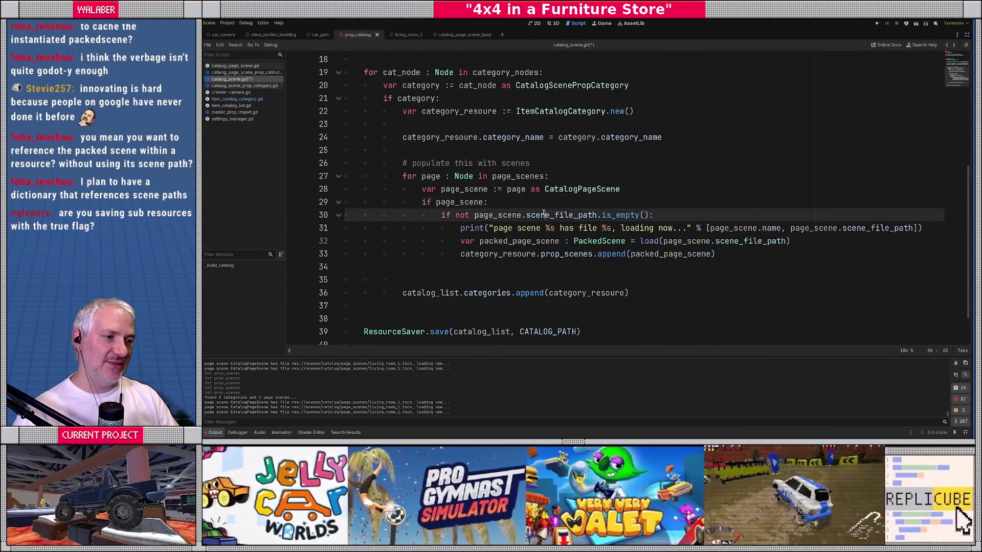
Add ResourceSaver.FLAG_BUNDLE_RESOURCES as the third ResourceSaver.save argument on line 39 and save the script.
left_click(575, 286)
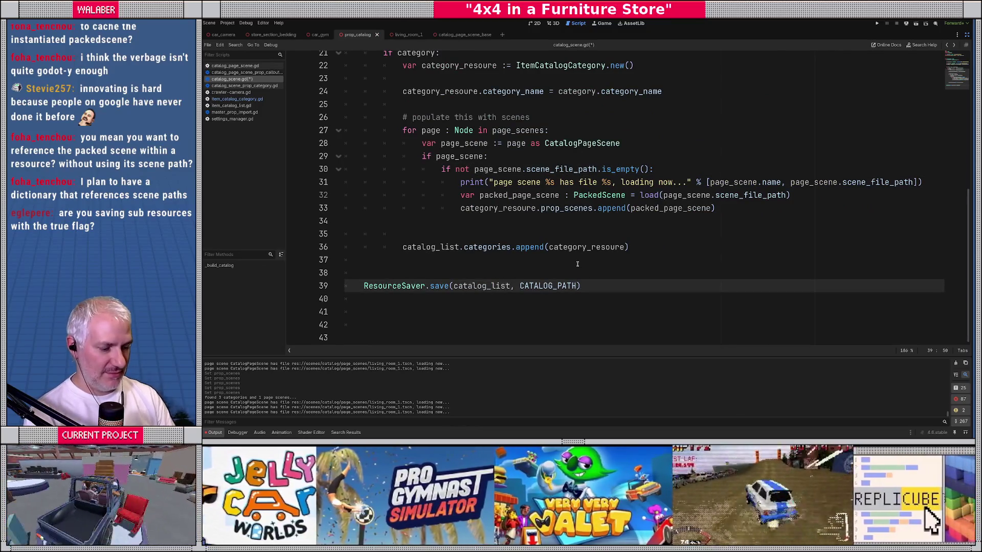
type(",")
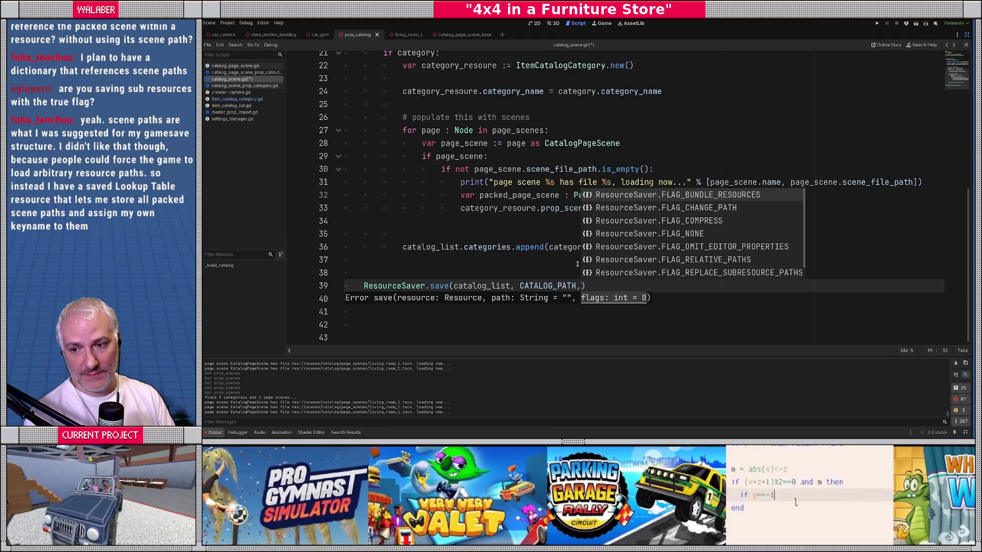
key("Return")
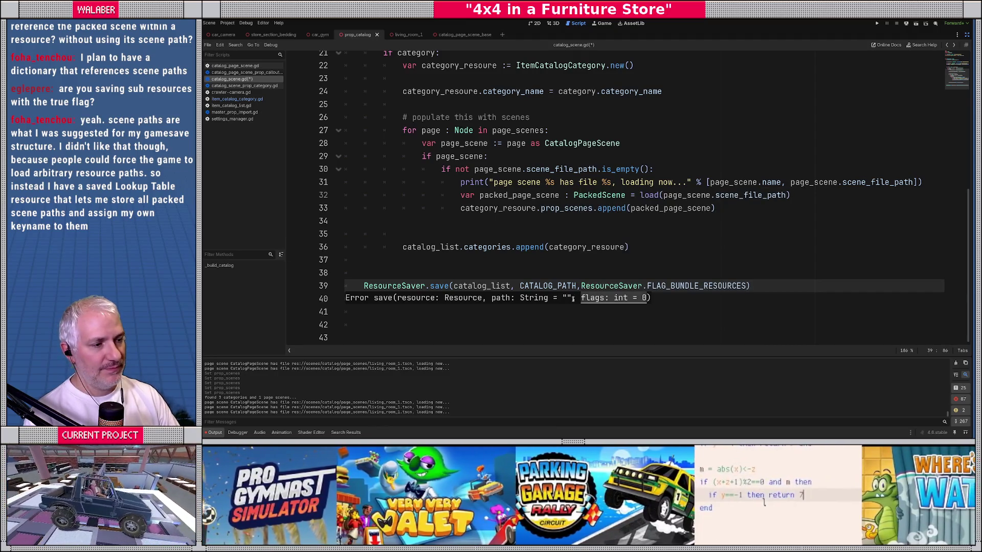
key("ctrl+Left")
key("ctrl+Left")
key("ctrl+Left")
left_click(511, 266)
key("ctrl+s")
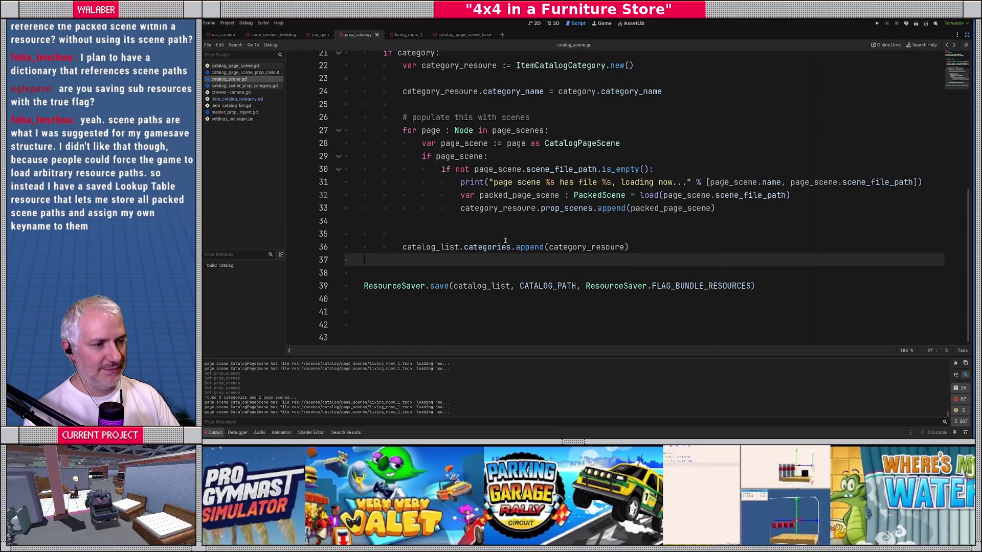
left_click(485, 232)
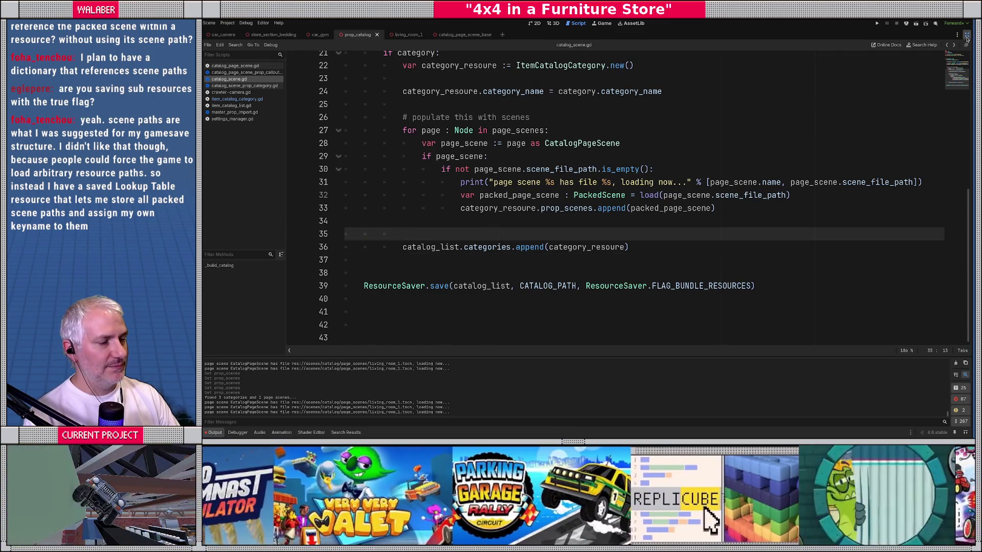
left_click(967, 34)
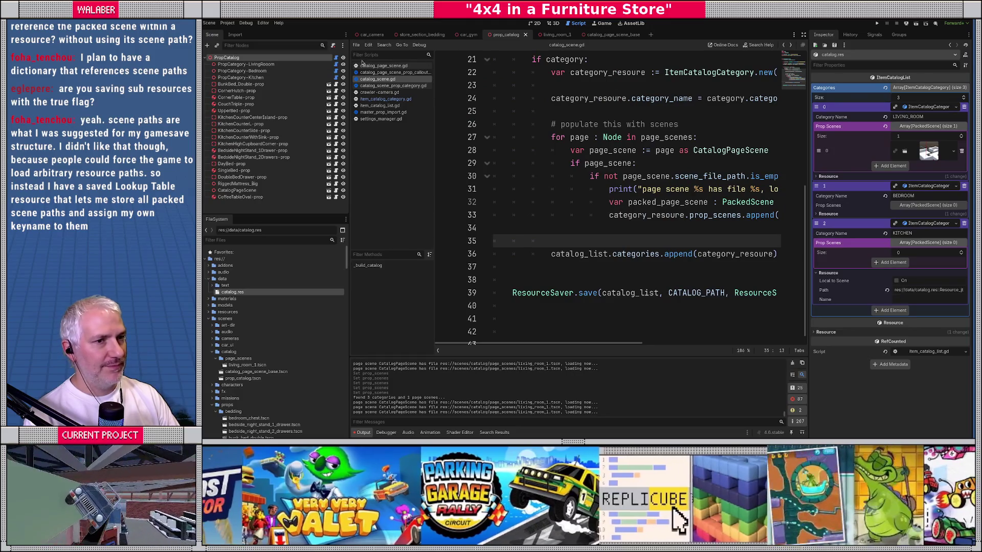
Rebuild the catalog from PropCatalog, expand LIVING_ROOM, and remove its packed scene.
left_click(272, 63)
left_click(272, 58)
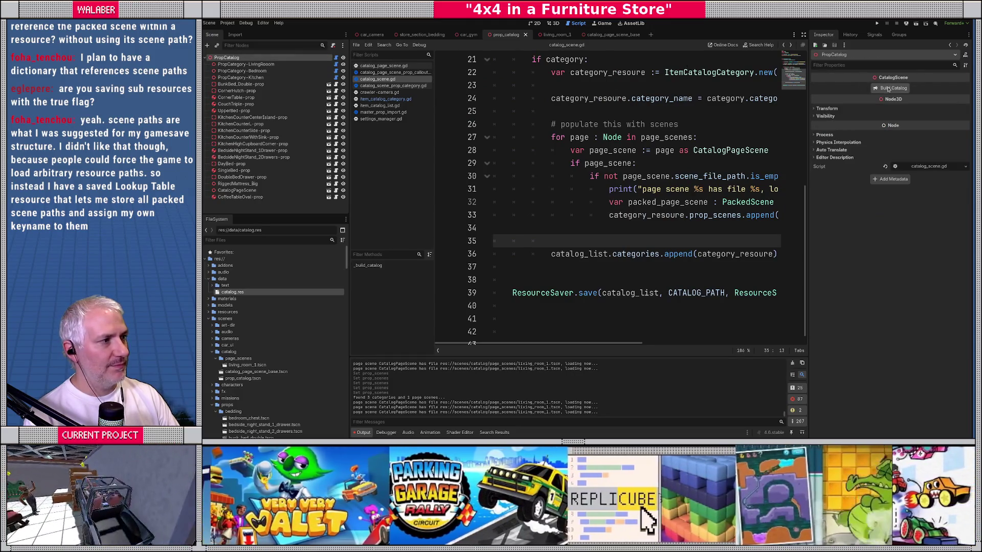
left_click(892, 88)
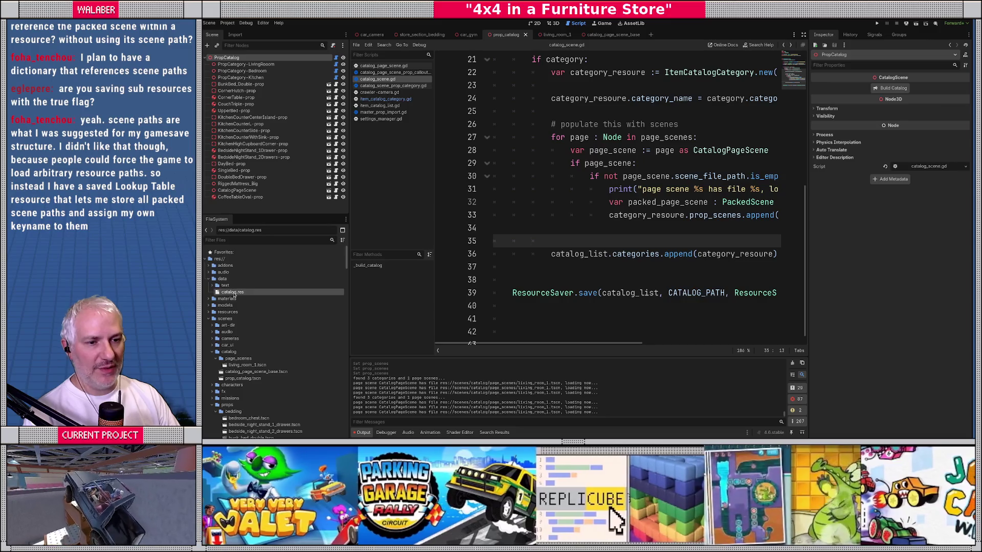
left_click(233, 292)
left_click(924, 126)
left_click(925, 107)
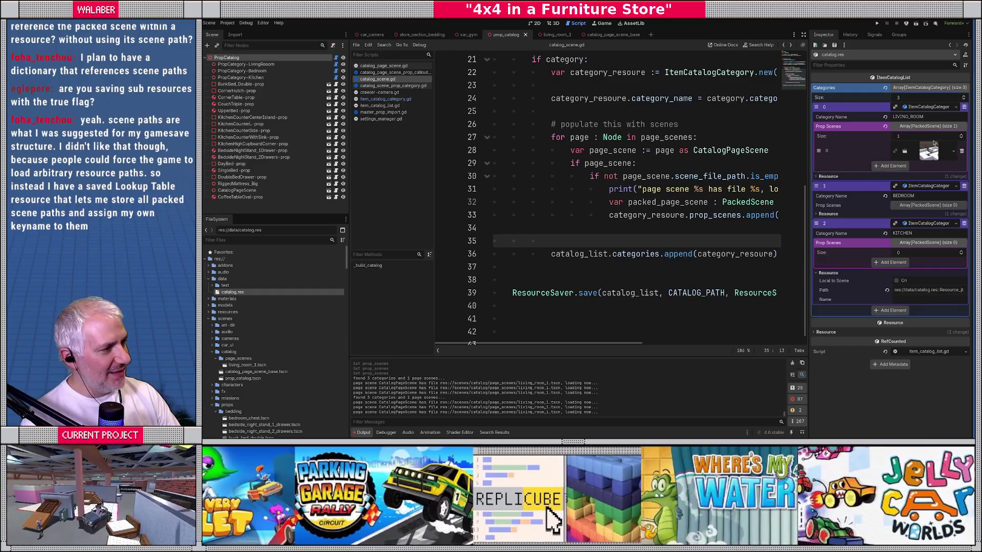
left_click(962, 151)
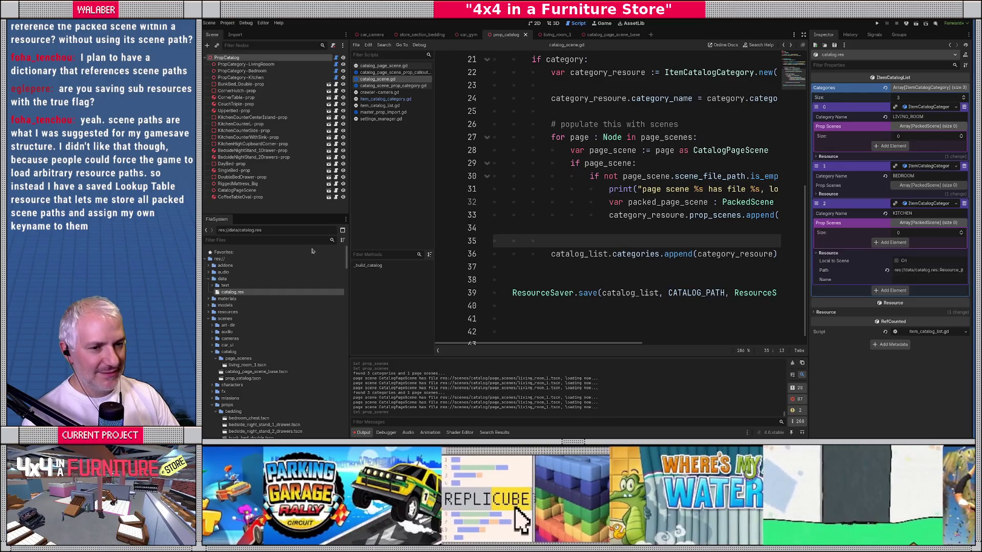
Delete catalog.res from the data folder and confirm the removal.
key("Delete")
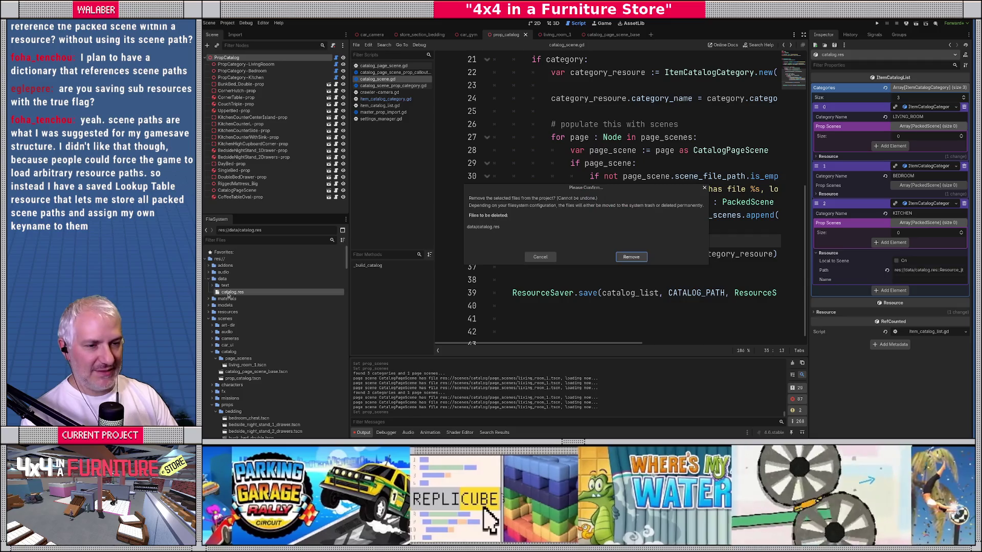
key("Return")
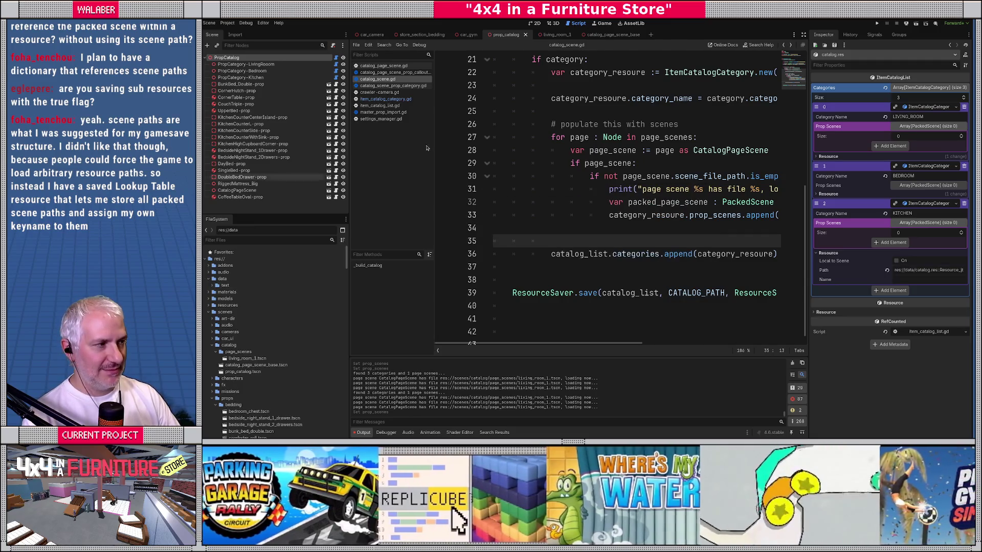
left_click(476, 123)
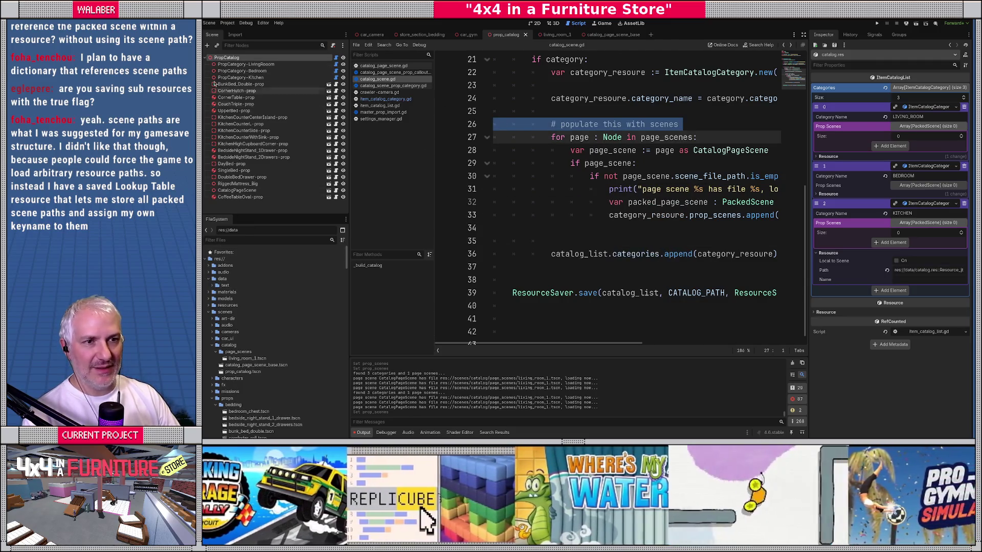
left_click(211, 24)
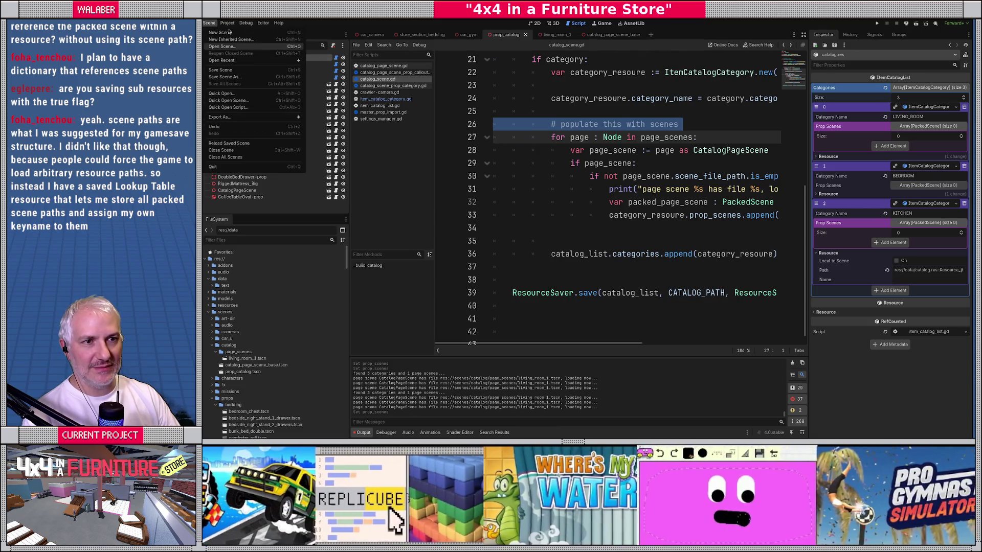
Reload the current project, then run Build Catalog on PropCatalog to regenerate catalog.res.
mouse_move(227, 23)
left_click(248, 99)
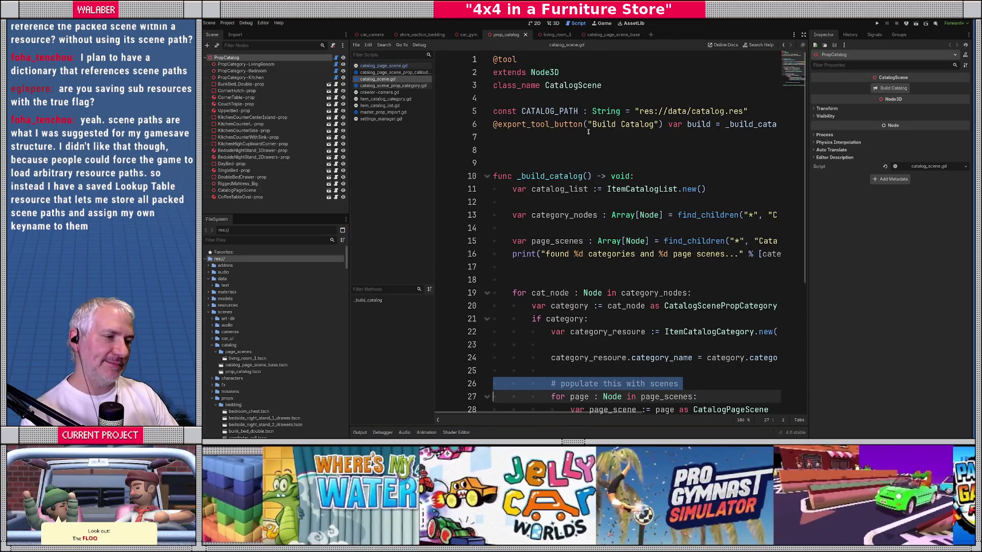
left_click(562, 150)
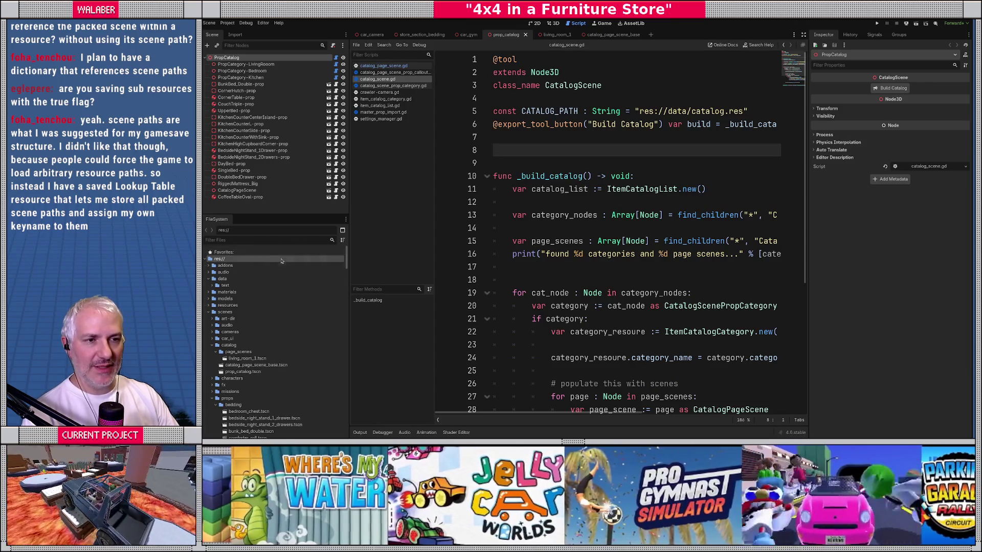
left_click_drag(268, 214, 267, 221)
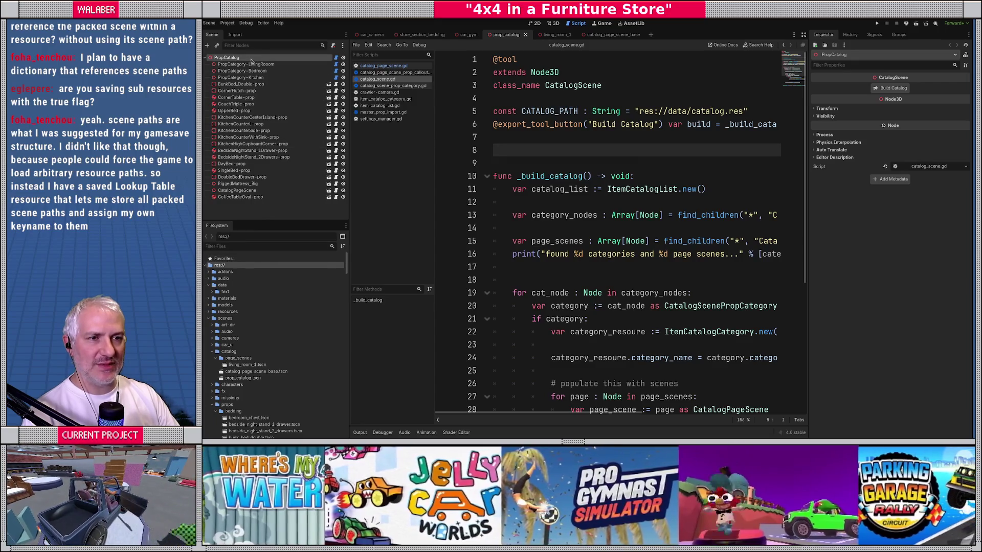
left_click(895, 89)
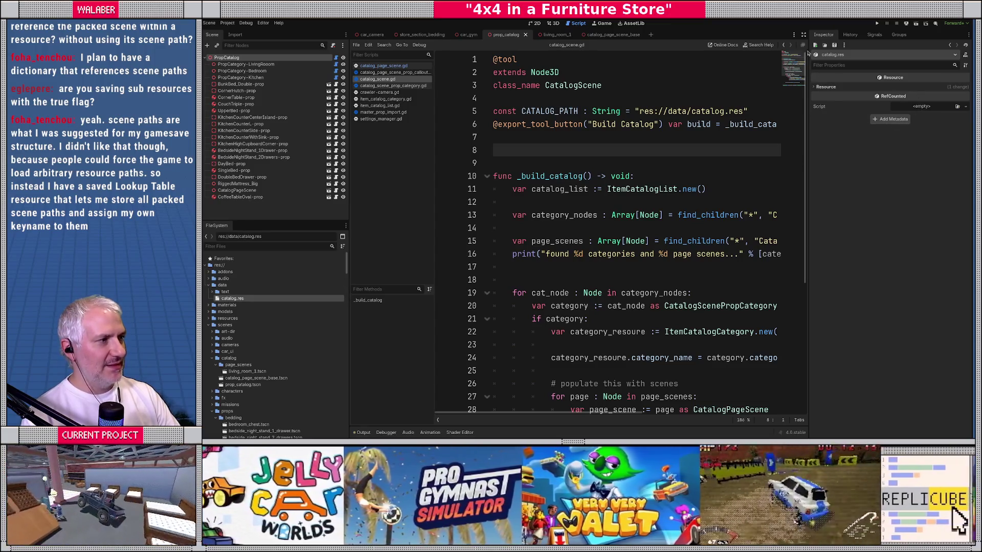
Widen the script editor and delete the FLAG_BUNDLE_RESOURCES flag from the save call on line 39.
left_click(804, 34)
scroll(570, 323, "down", 3)
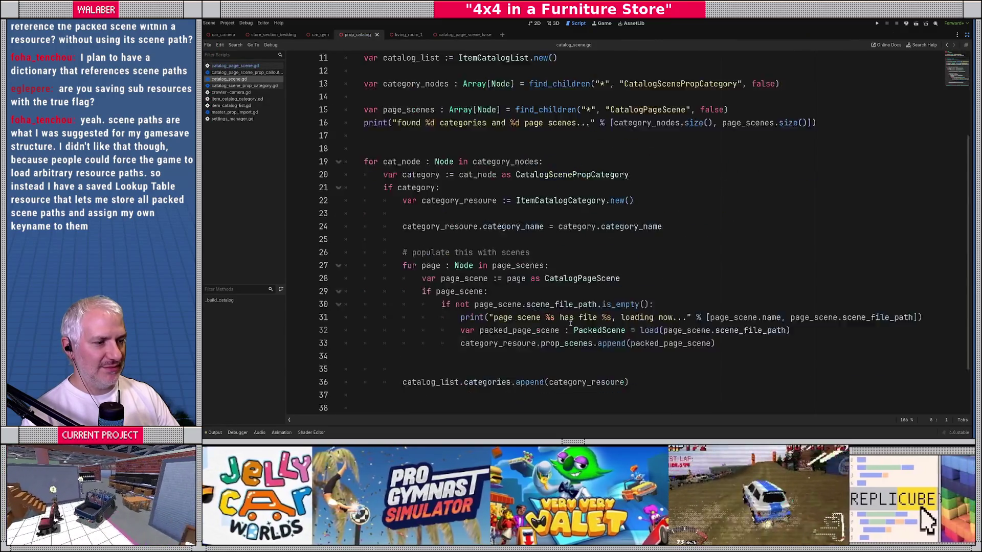
scroll(570, 323, "down", 2)
double_click(708, 356)
key("BackSpace")
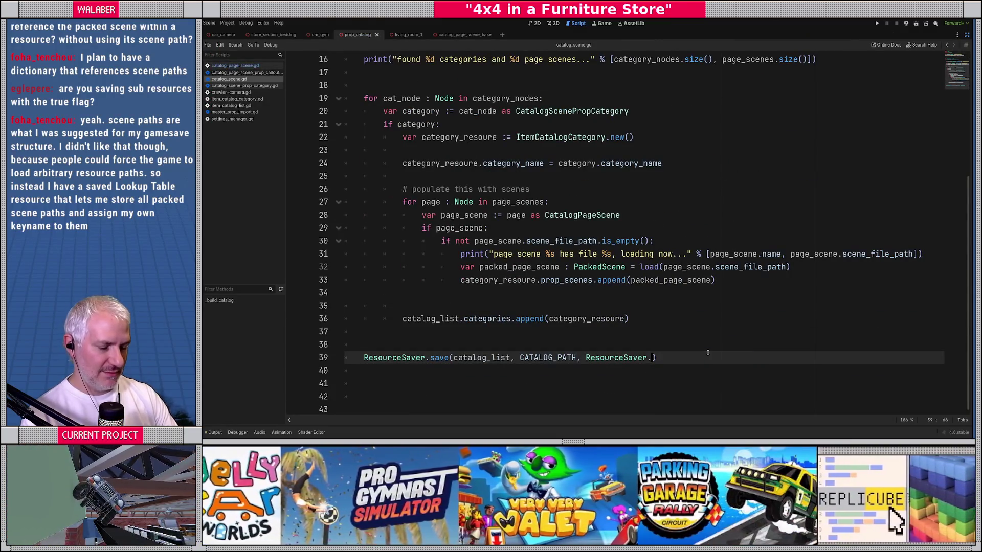
Browse the available ResourceSaver flag suggestions, then open the ResourceSaver.save documentation.
key("ctrl+space")
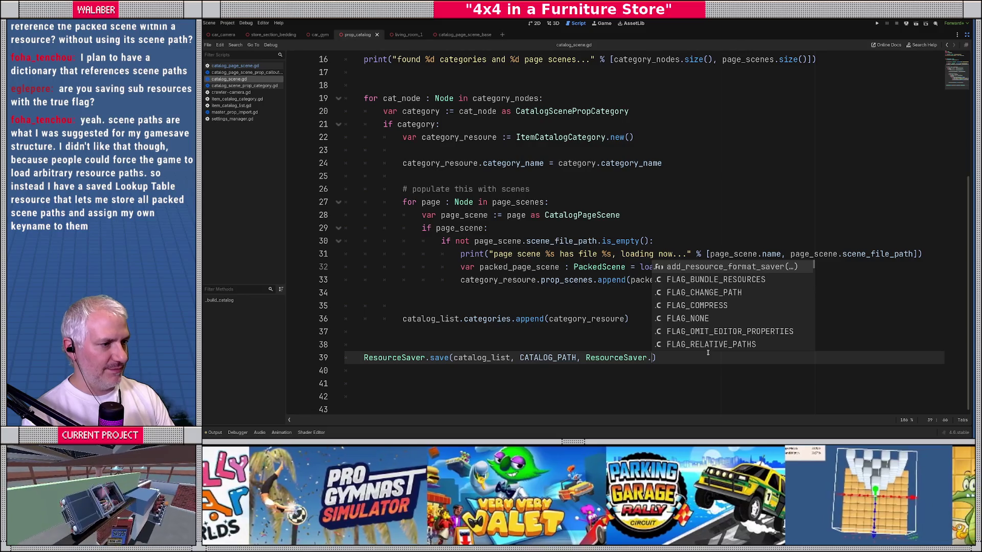
scroll(752, 290, "down", 2)
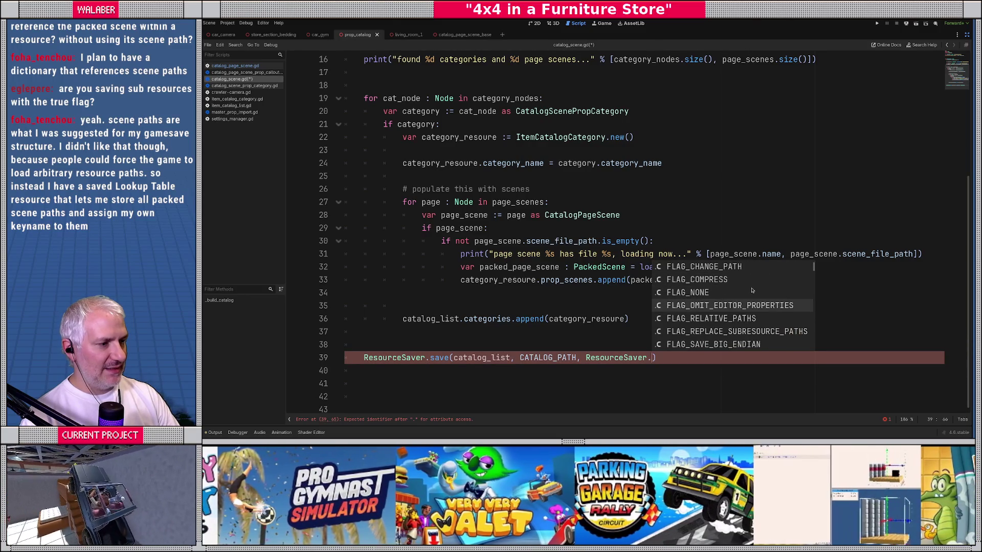
scroll(751, 290, "down", 4)
key("Escape")
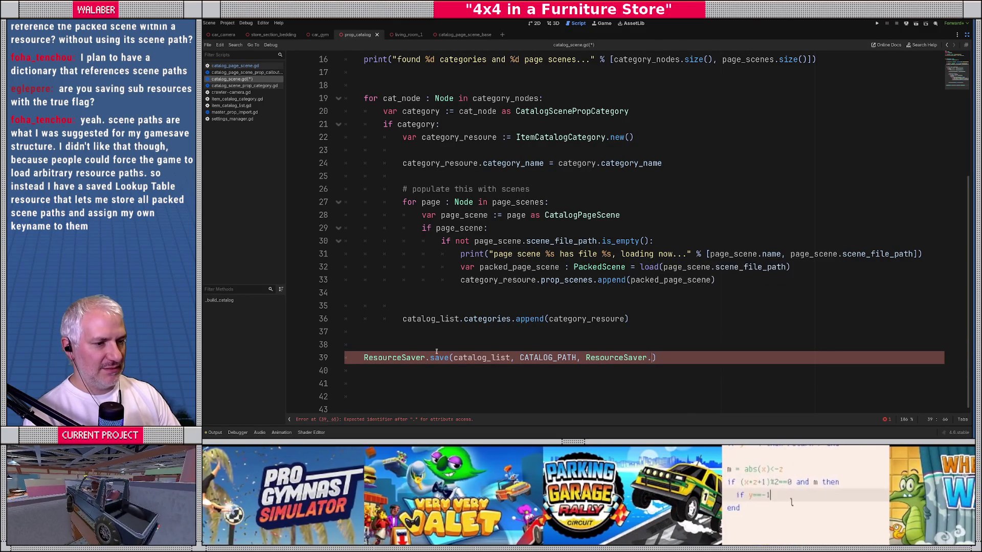
left_click(440, 358, "ctrl")
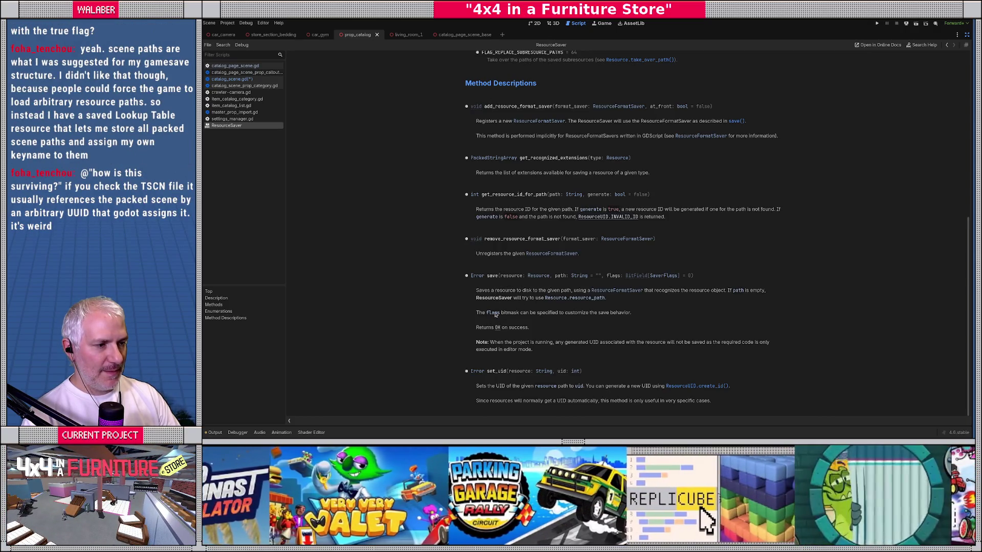
Follow the Resource.take_over_path() link from SaverFlags and bring the side panels back.
scroll(670, 276, "up", 3)
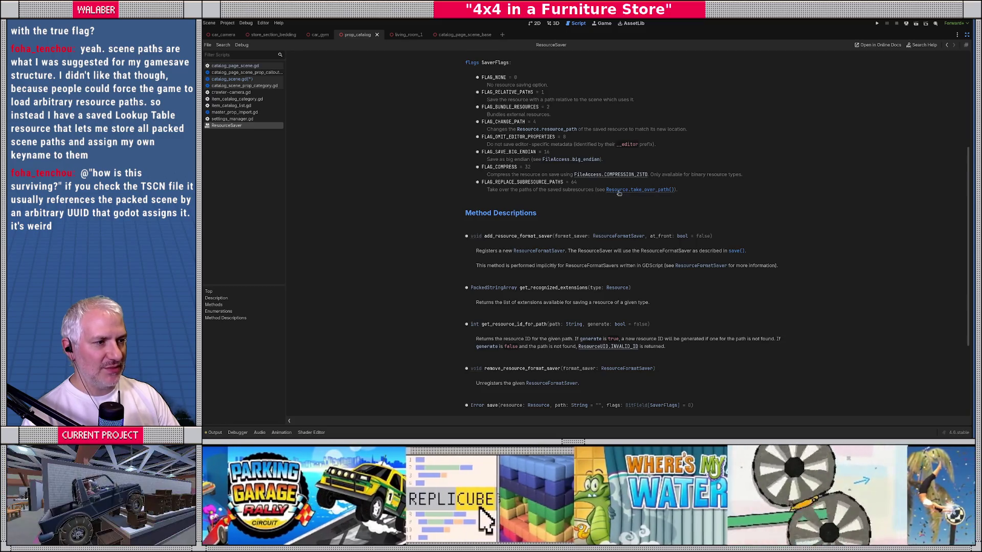
left_click(636, 190)
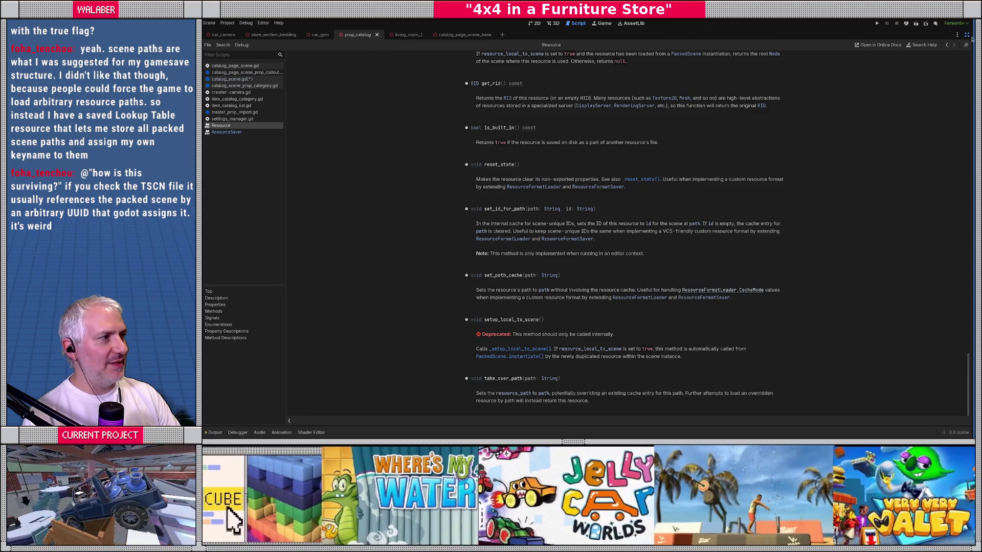
left_click(967, 35)
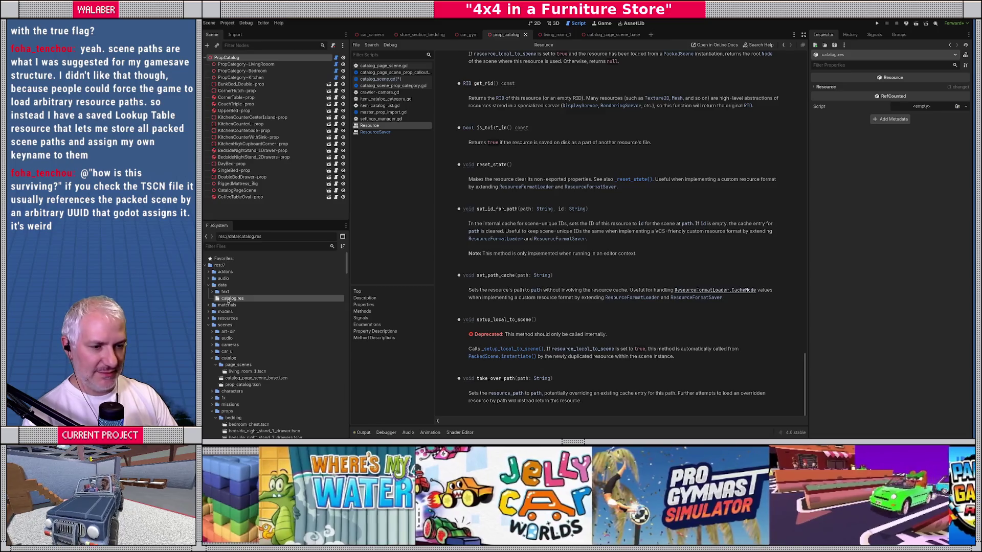
Remove data/catalog.res from the project and check the Debugger and Output panels.
key("Delete")
key("Return")
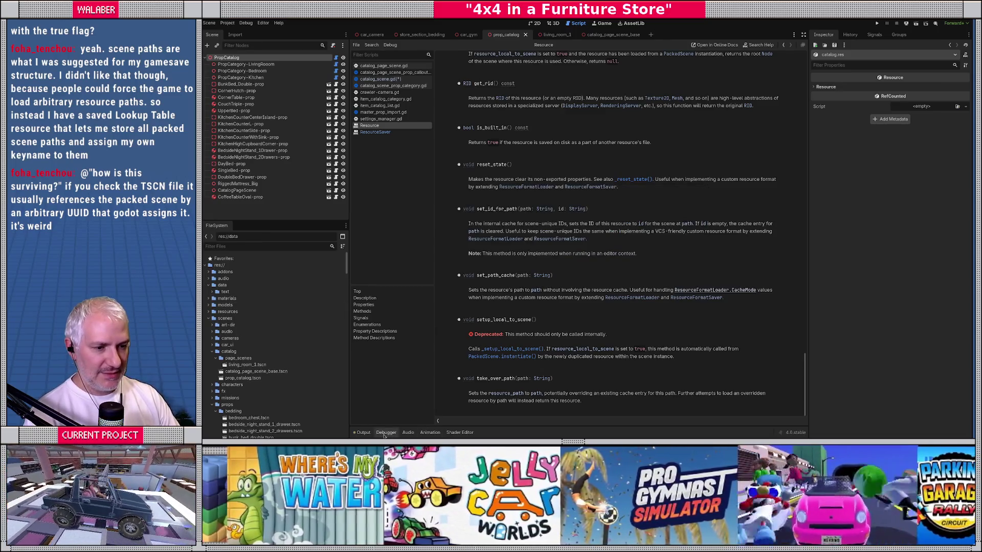
left_click(386, 433)
left_click(365, 432)
left_click(386, 433)
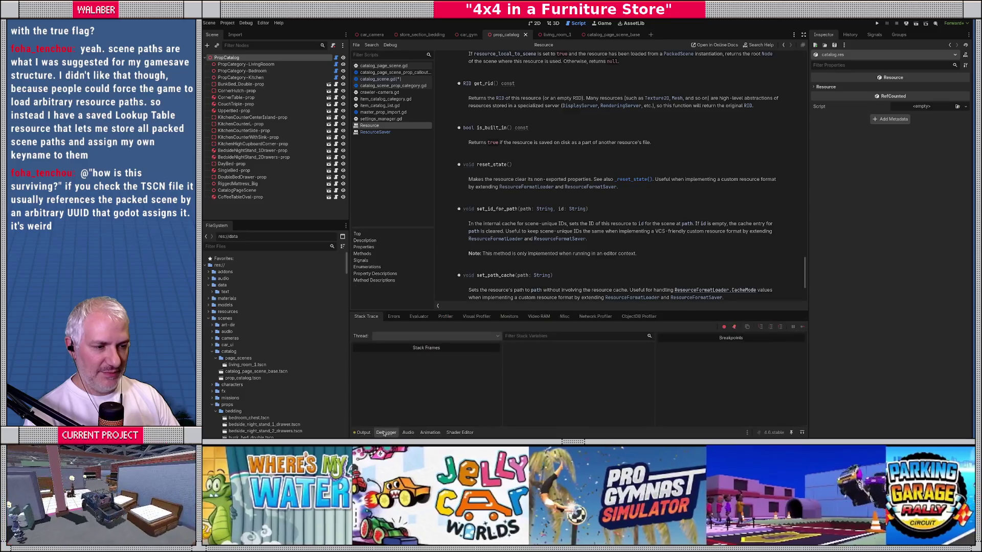
left_click(369, 434)
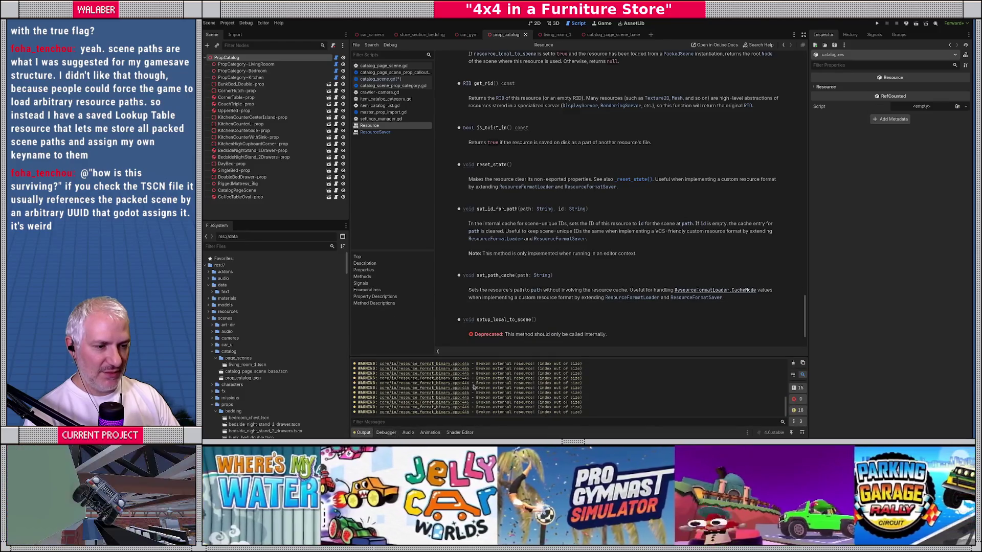
Enlarge the output log to read warnings, shrink it back, and return to catalog_scene.gd.
mouse_move(558, 357)
left_mouse_down()
mouse_move(560, 241)
mouse_move(561, 294)
left_mouse_up()
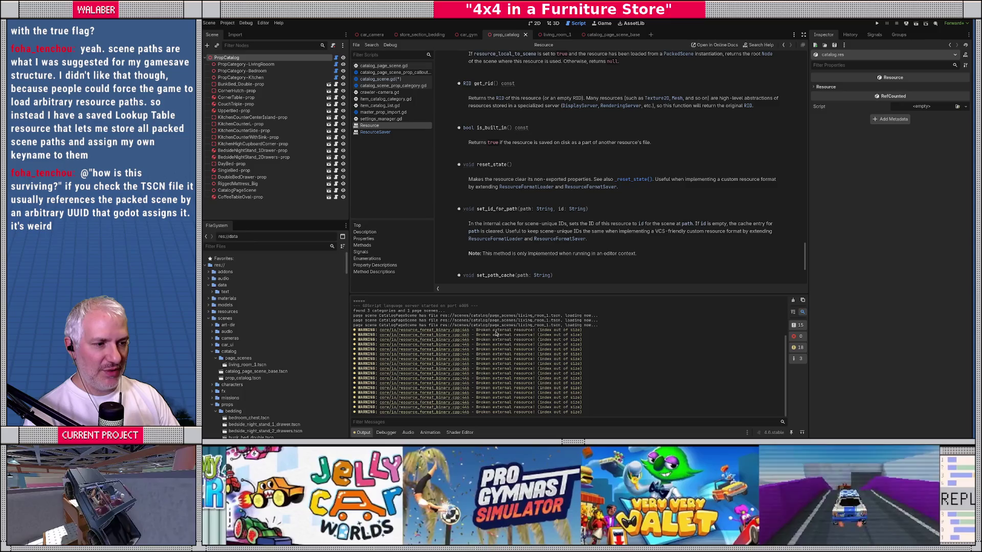
left_click_drag(598, 294, 594, 357)
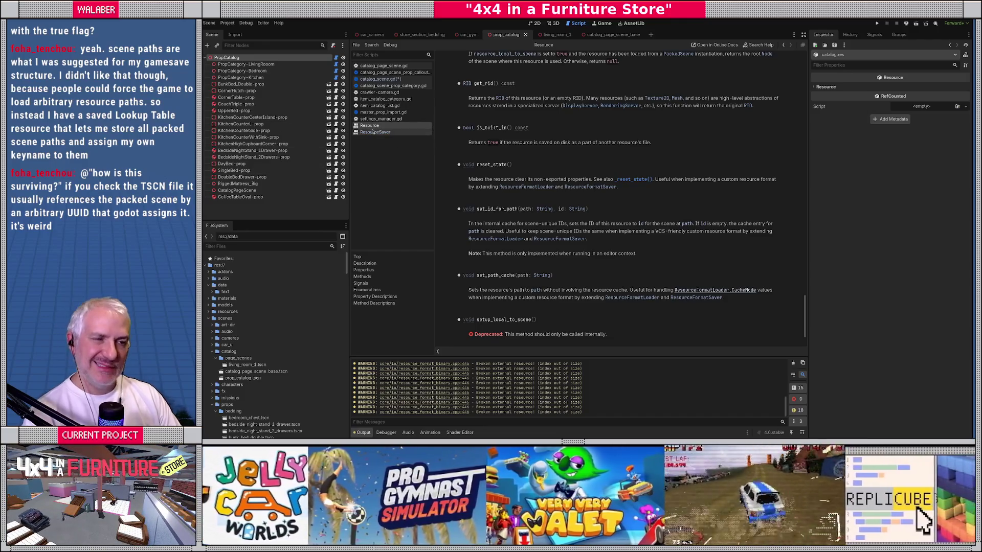
left_click(381, 79)
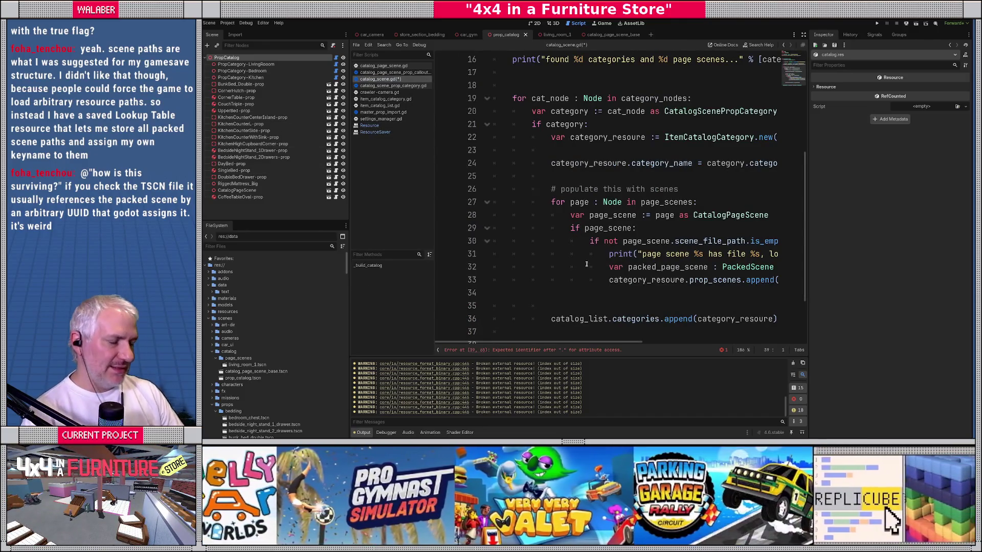
Look up the prop_scenes declaration and PackedScene documentation, then return to catalog_scene.gd.
left_click(588, 267)
left_click(804, 34)
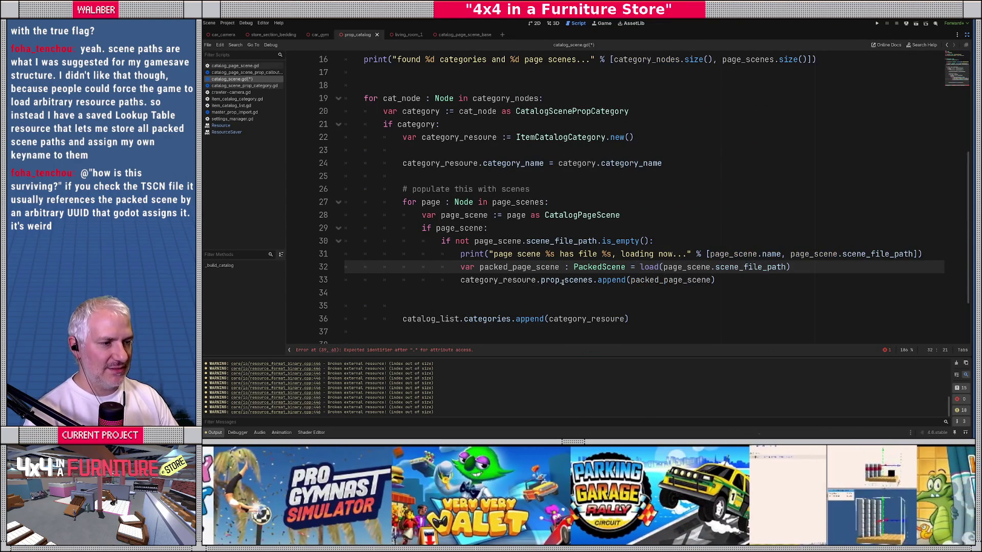
left_click(563, 283, "ctrl")
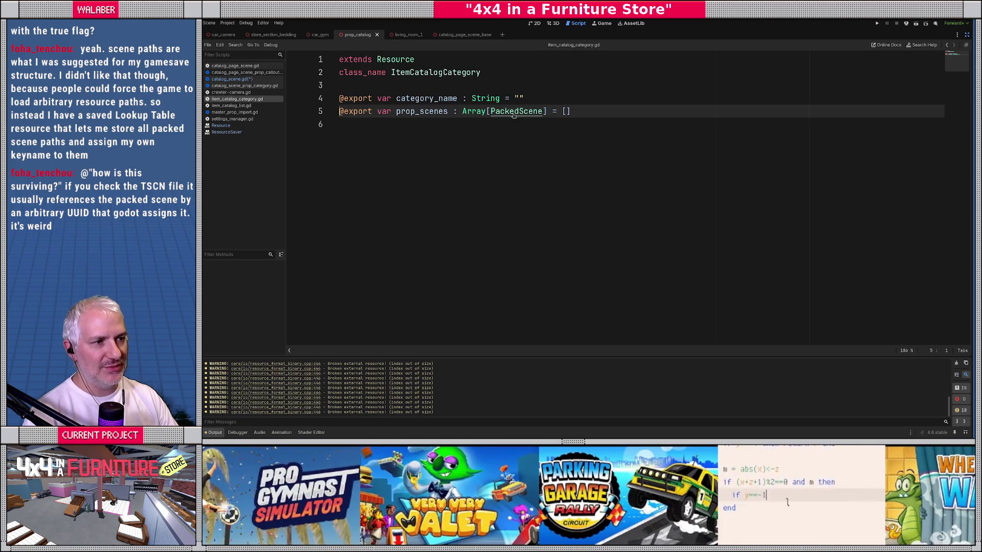
left_click(514, 112, "ctrl")
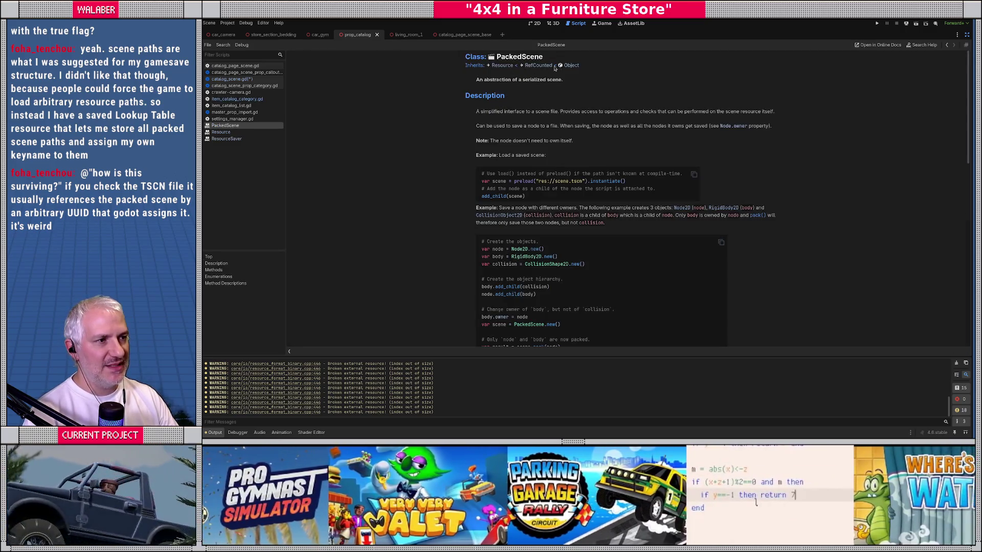
key("alt+Left")
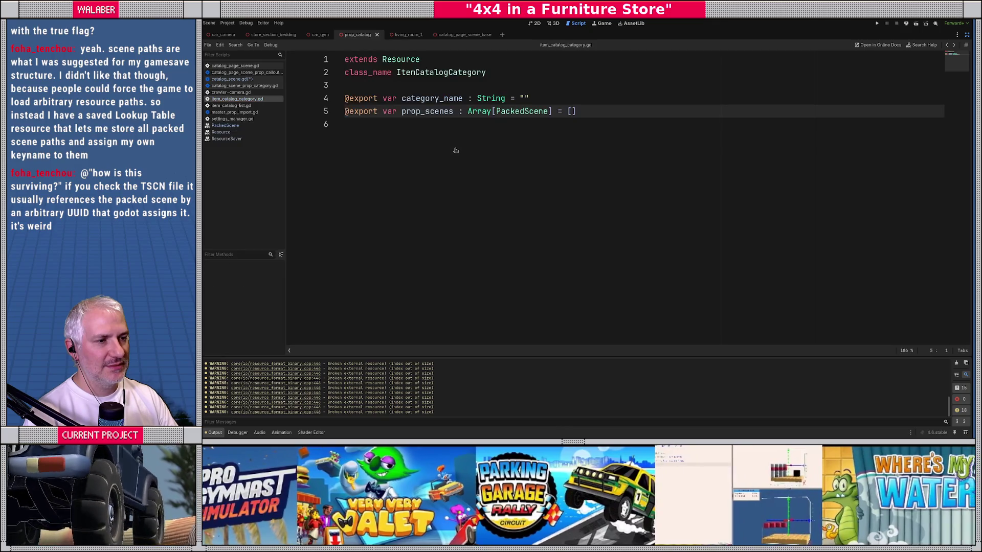
key("alt+Left")
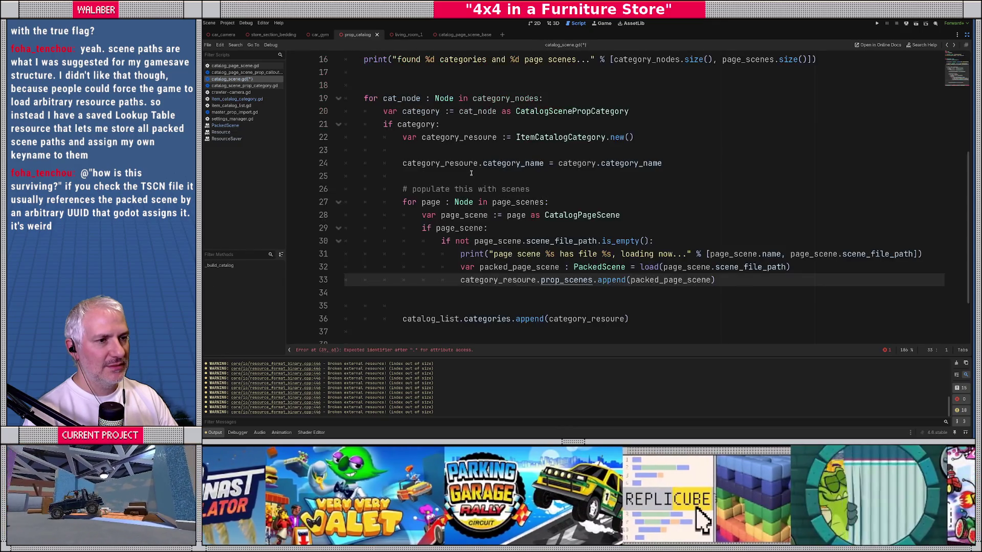
Add 'packed_page_scene.resource_local_to_scene = false' above the append call on line 33.
left_click(729, 285)
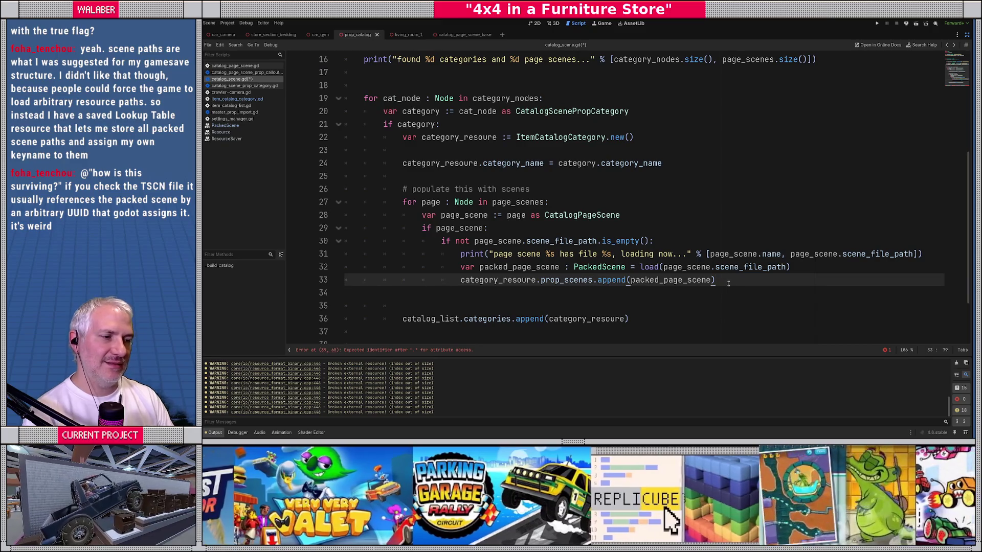
key("ctrl+shift+Return")
type("packed_pa")
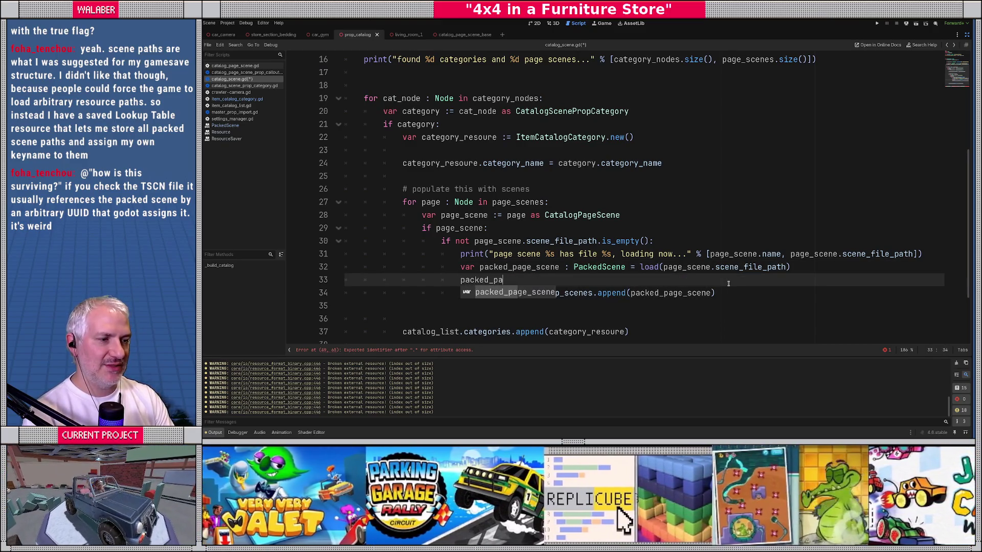
key("Return")
type(".l")
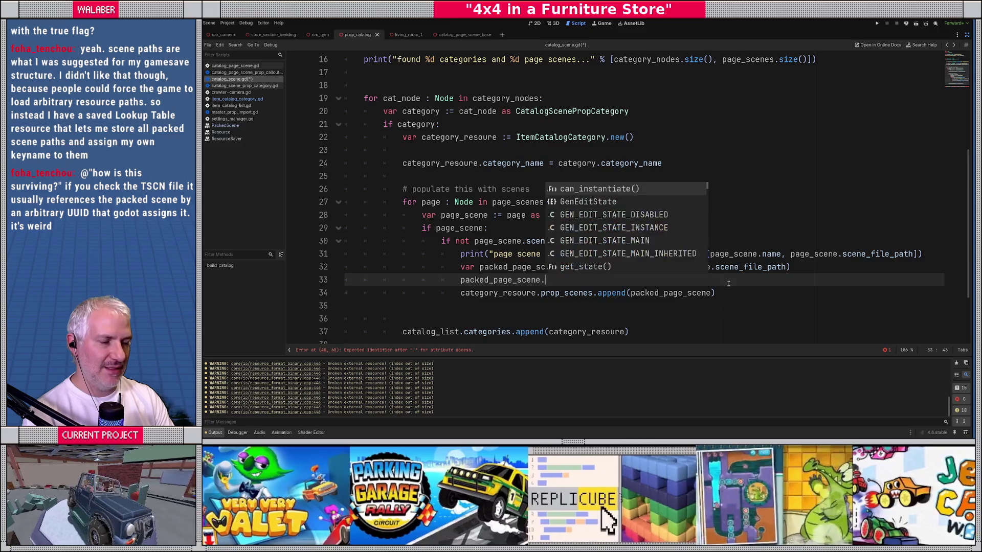
type("ocal_t")
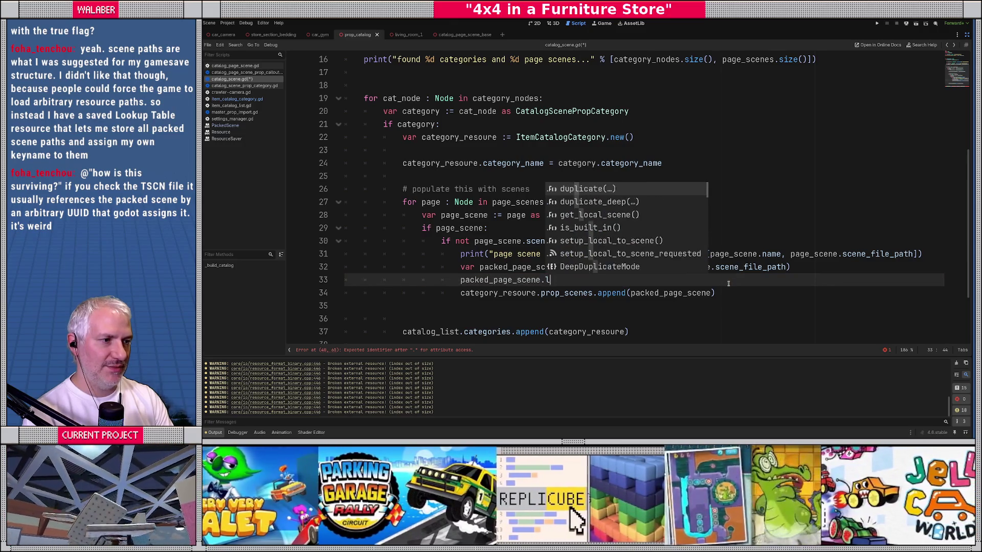
type("o")
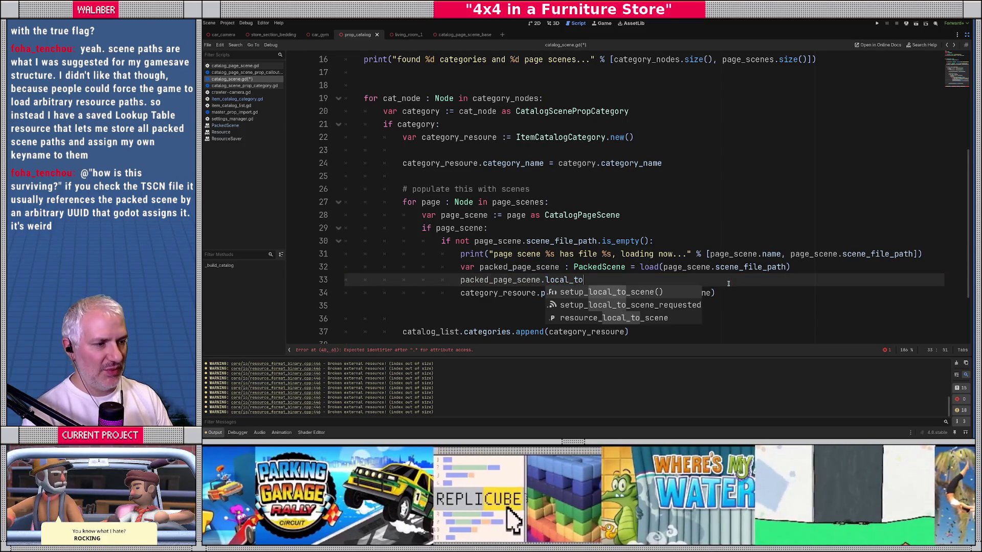
key("Down")
key("Down")
key("Return")
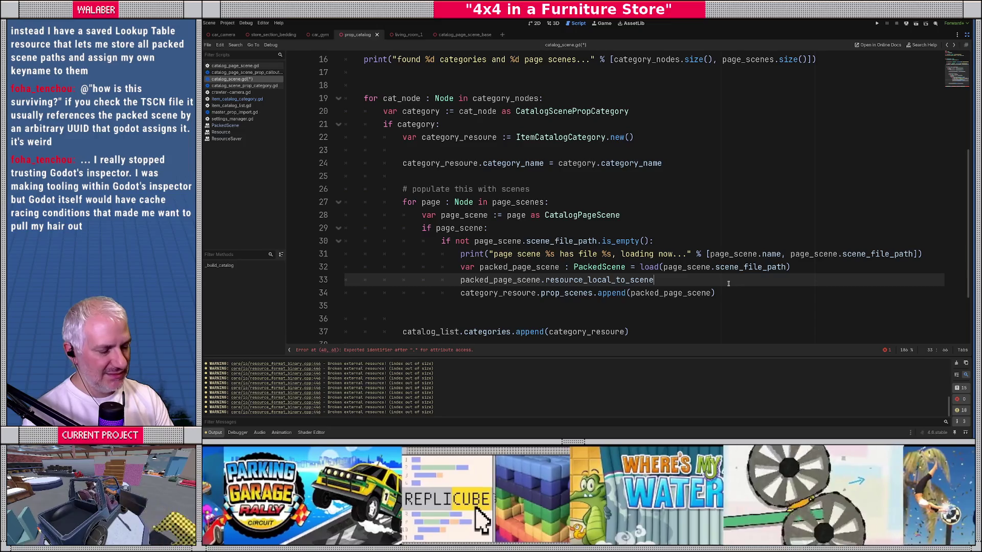
type(" = false")
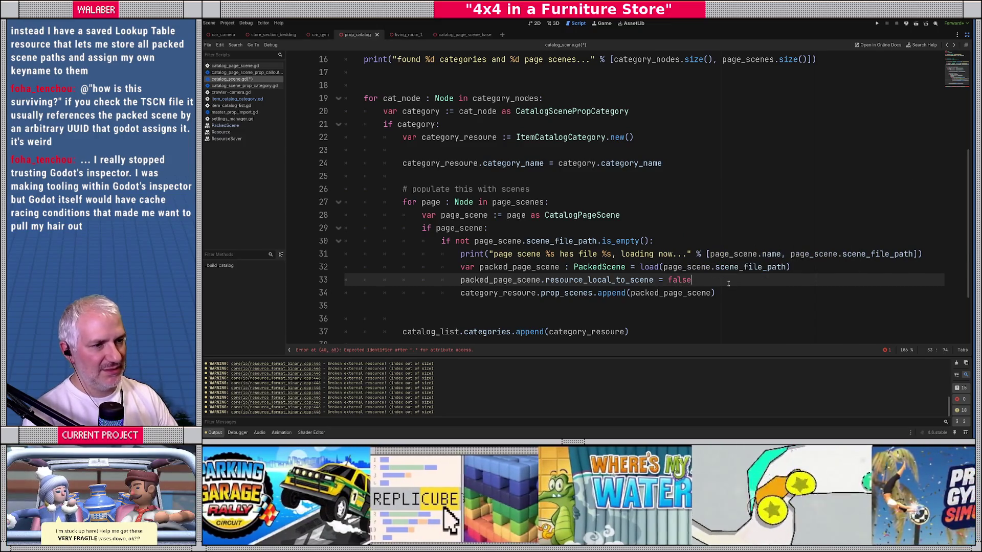
Add 'category_resoure.resource_local_to_scene = true' on line 23 and save the script.
left_click(490, 153)
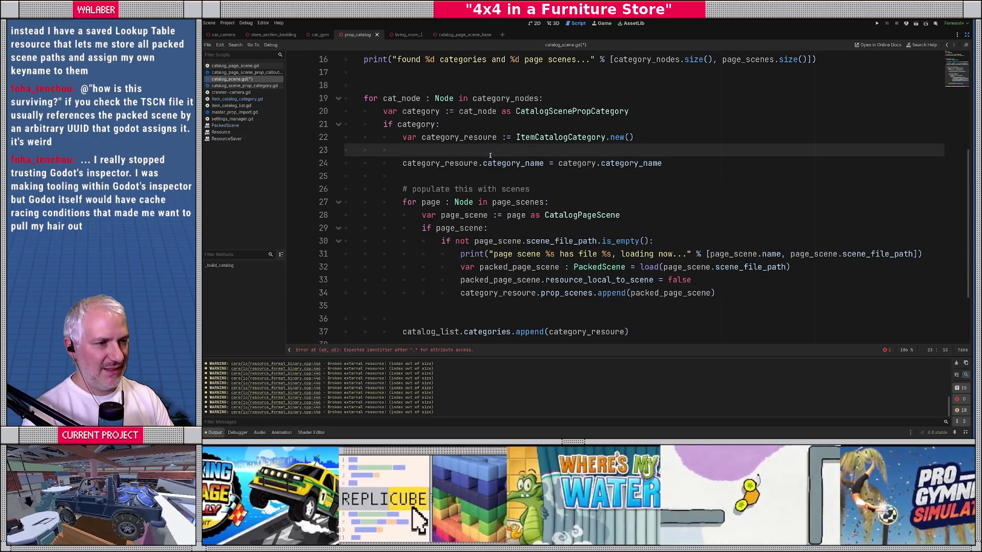
type("cat")
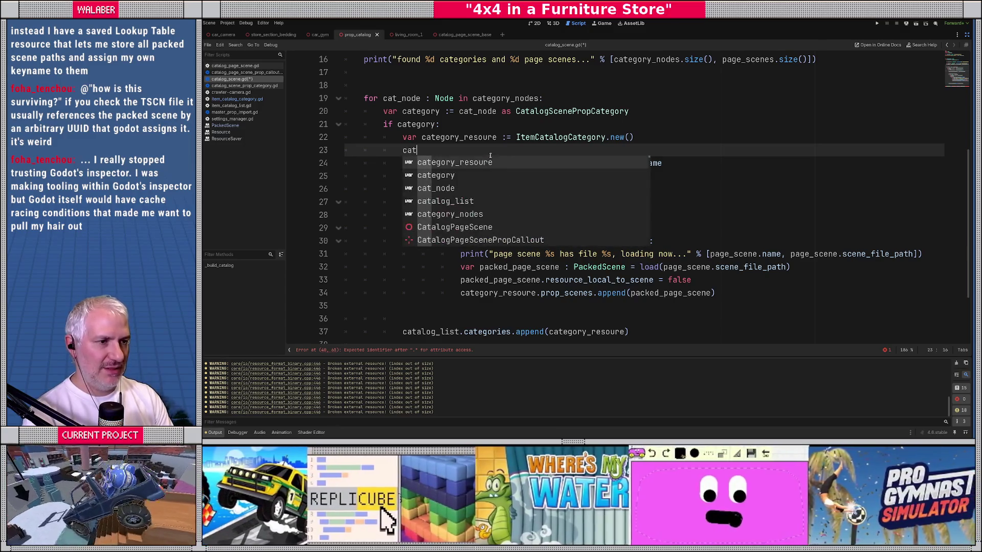
key("Return")
type(".local")
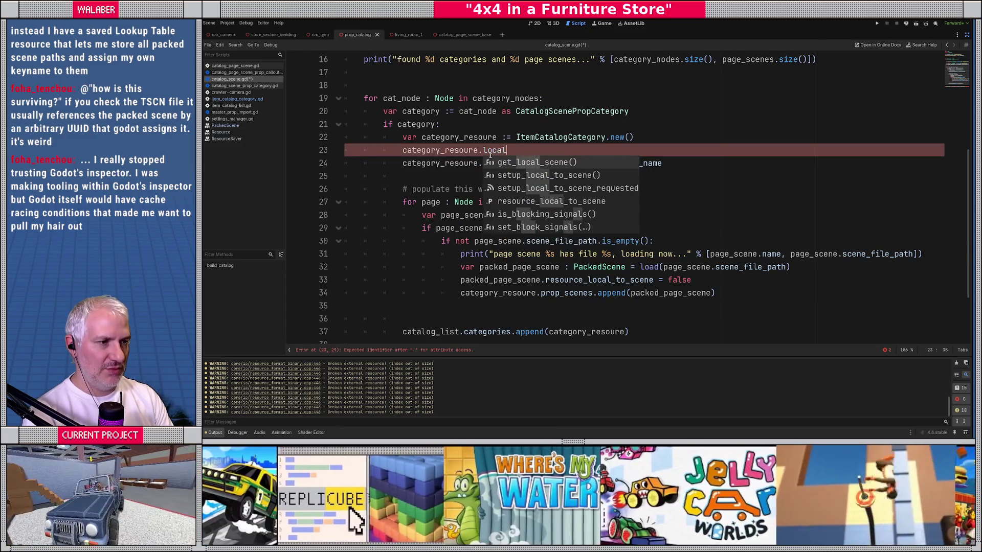
key("Up")
key("Down")
key("Down")
key("Down")
key("Return")
type("true")
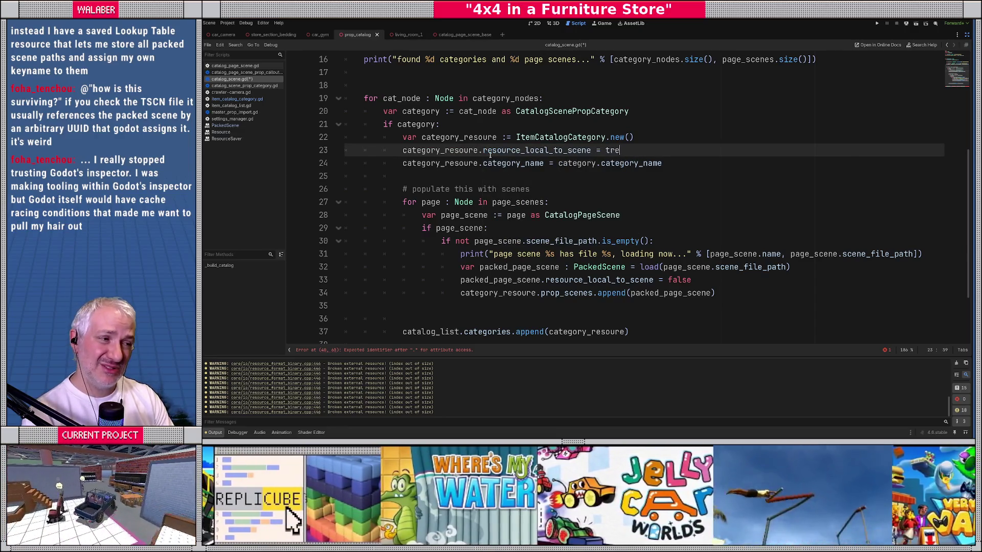
key("ctrl+s")
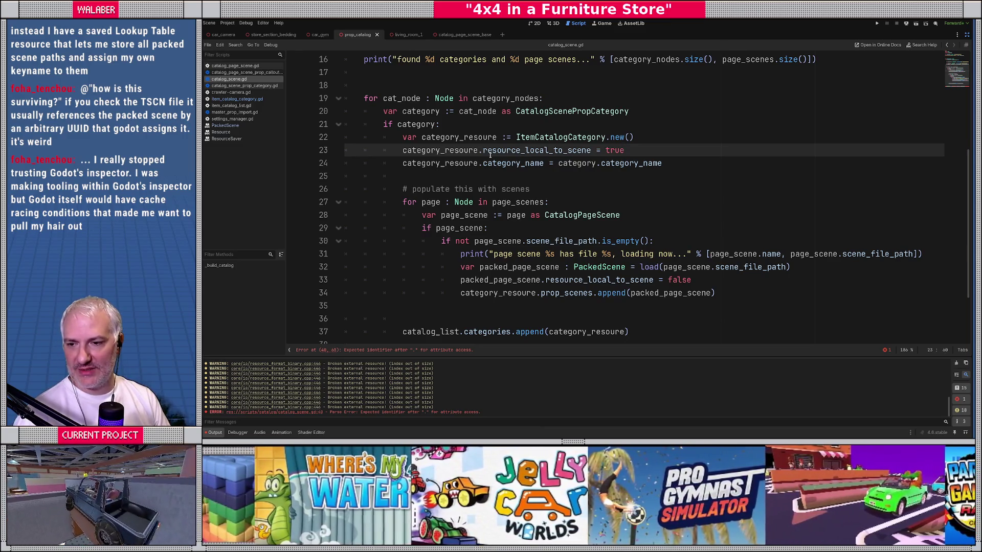
Trim line 40 to ResourceSaver.save(catalog_list, CATALOG_PATH) by removing the flags argument.
left_click(520, 136)
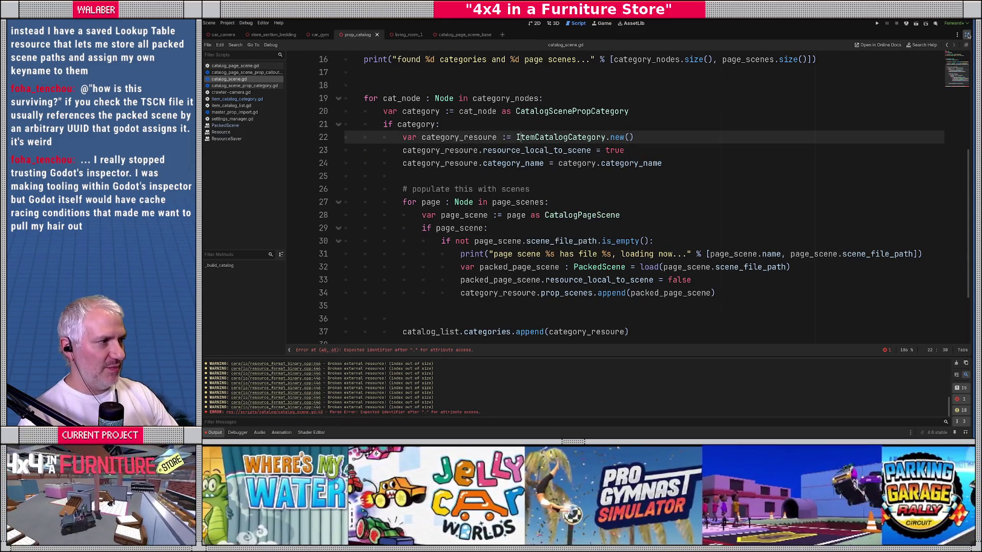
scroll(586, 184, "down", 1)
scroll(586, 184, "down", 1)
double_click(612, 292)
key("BackSpace")
key("Delete")
key("BackSpace")
key("BackSpace")
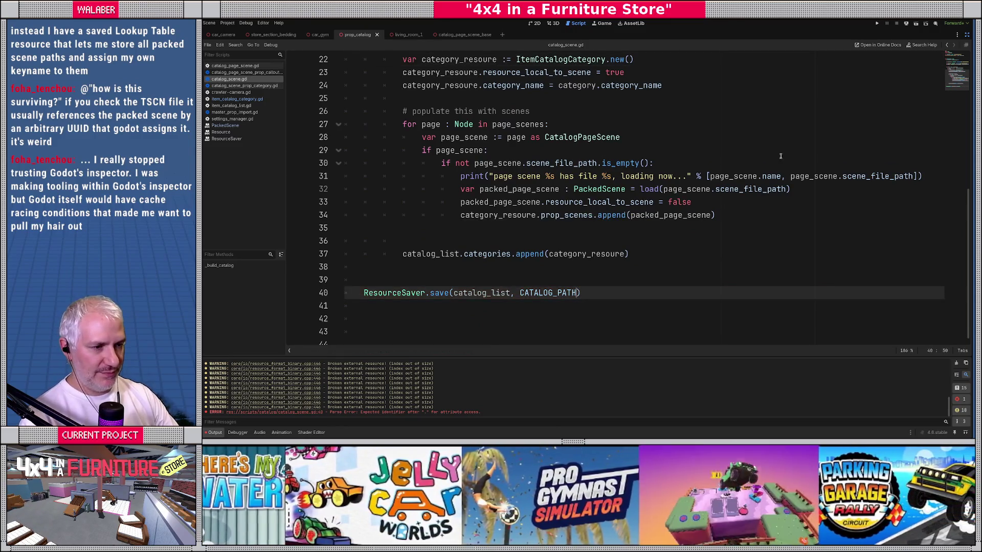
Restore the side panels, run Build Catalog on PropCatalog, and open the generated catalog.res.
left_click(966, 34)
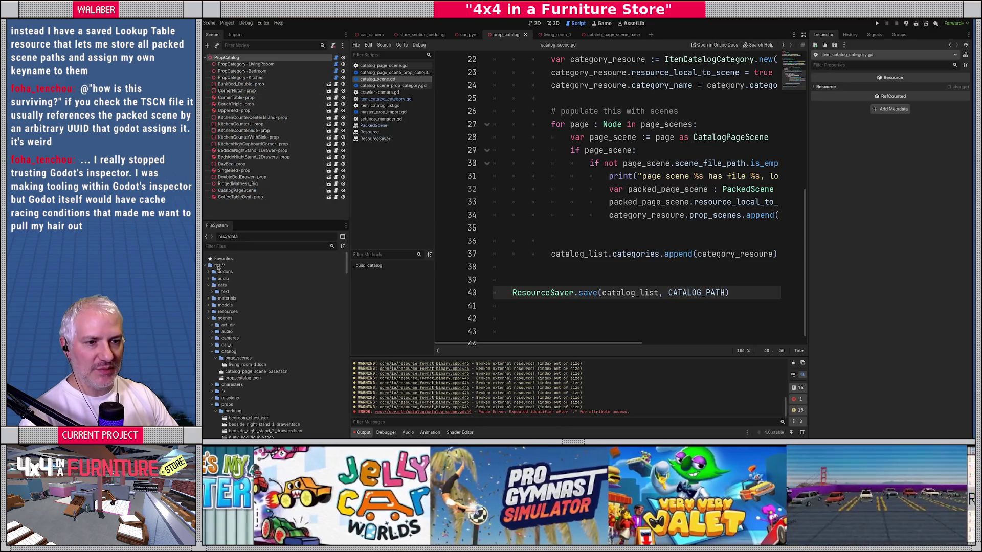
left_click(226, 57)
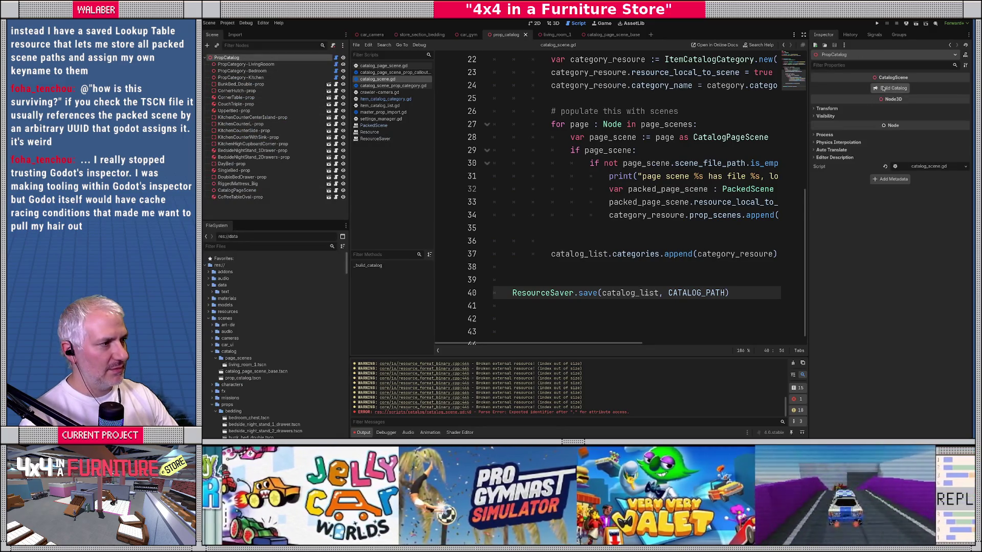
left_click(882, 88)
left_click(286, 298)
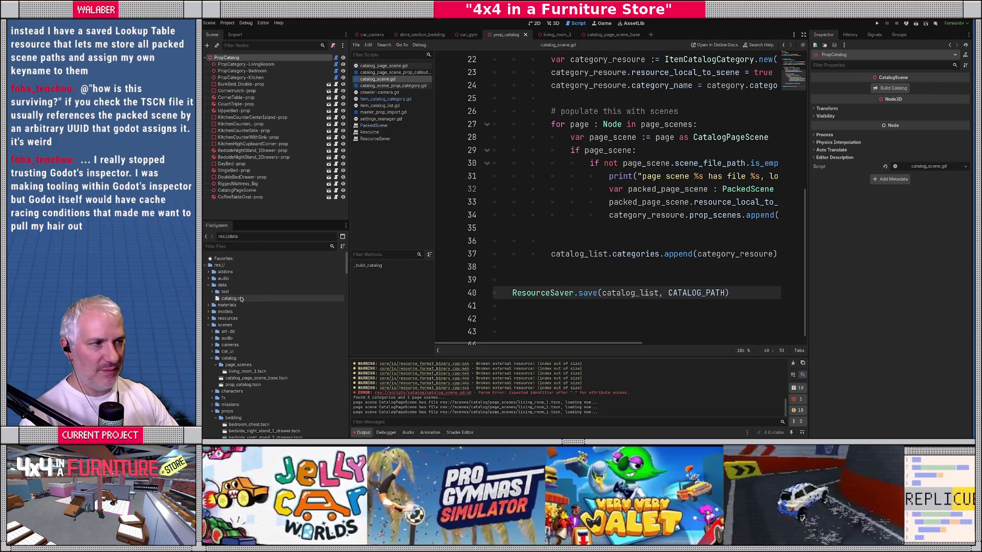
Expand the LIVING_ROOM, BEDROOM and KITCHEN categories to check each one's prop scenes.
left_click(920, 87)
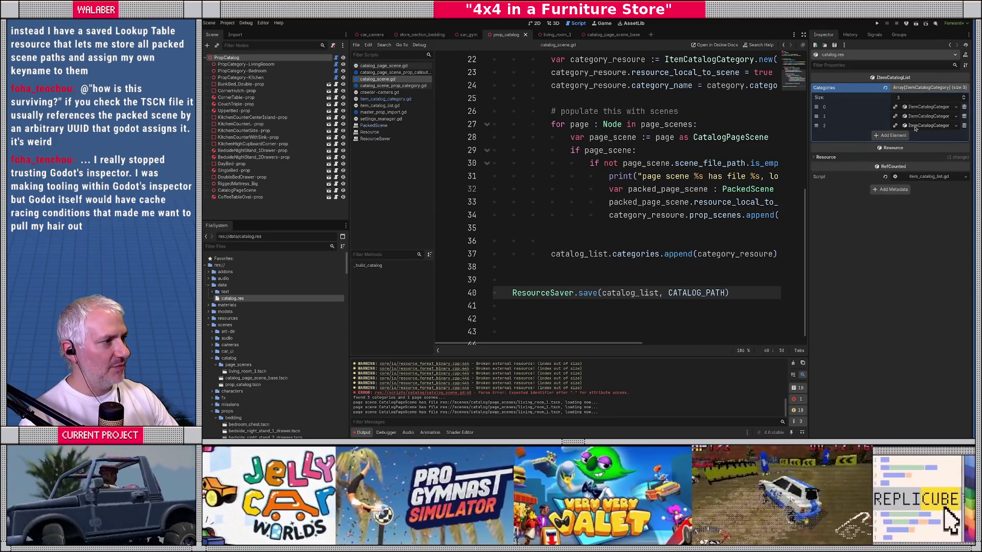
left_click(917, 126)
left_click(913, 116)
left_click(921, 107)
left_click(928, 201)
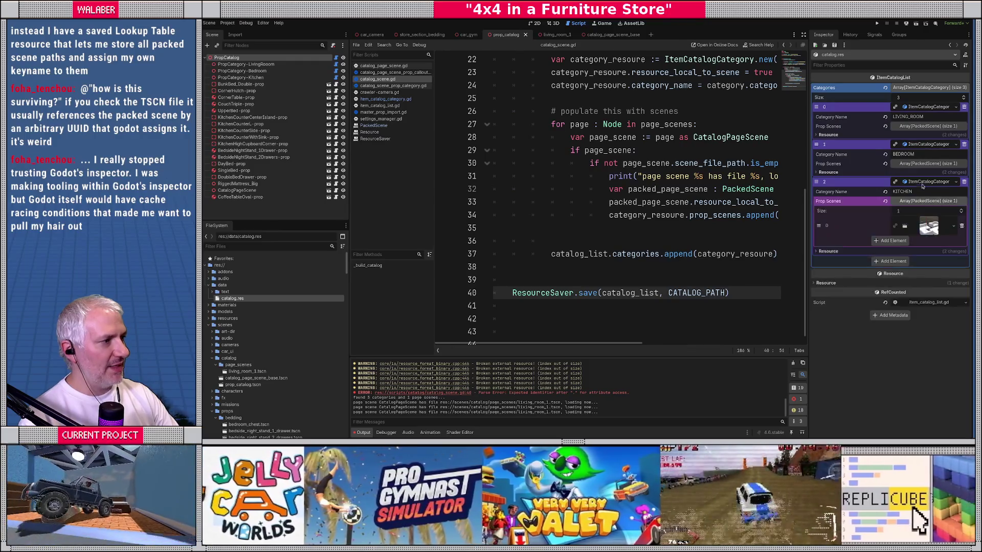
left_click(928, 126)
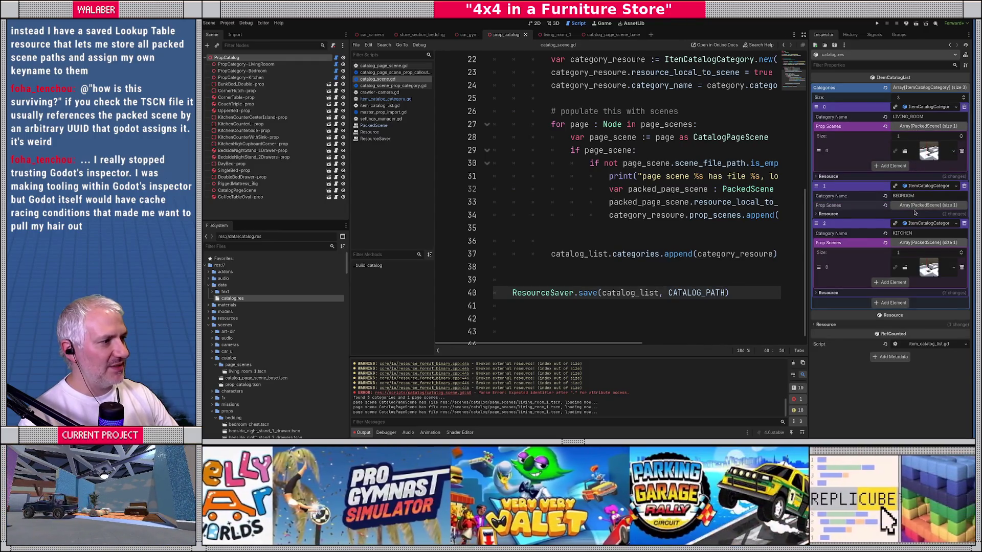
left_click(828, 214)
left_click(657, 175)
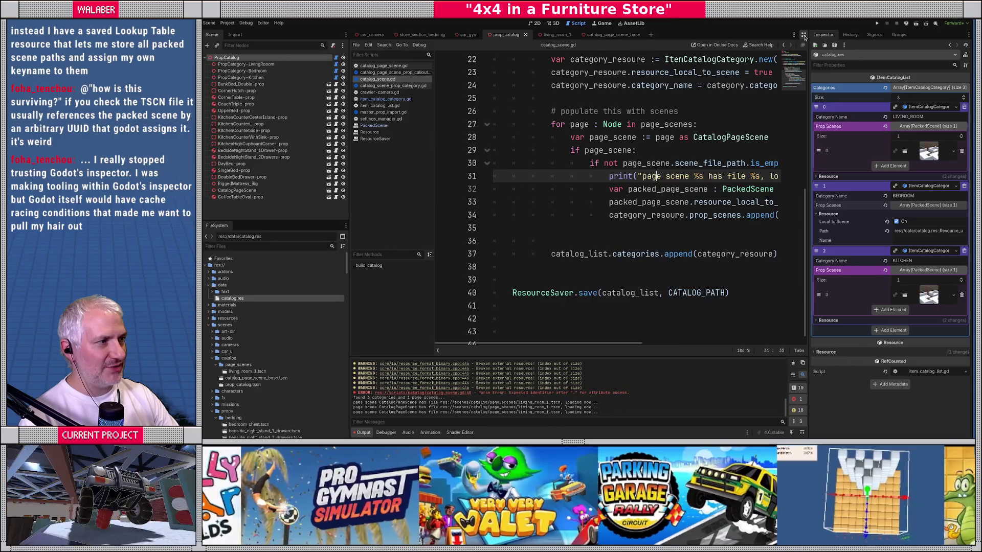
left_click(929, 206)
key("Up")
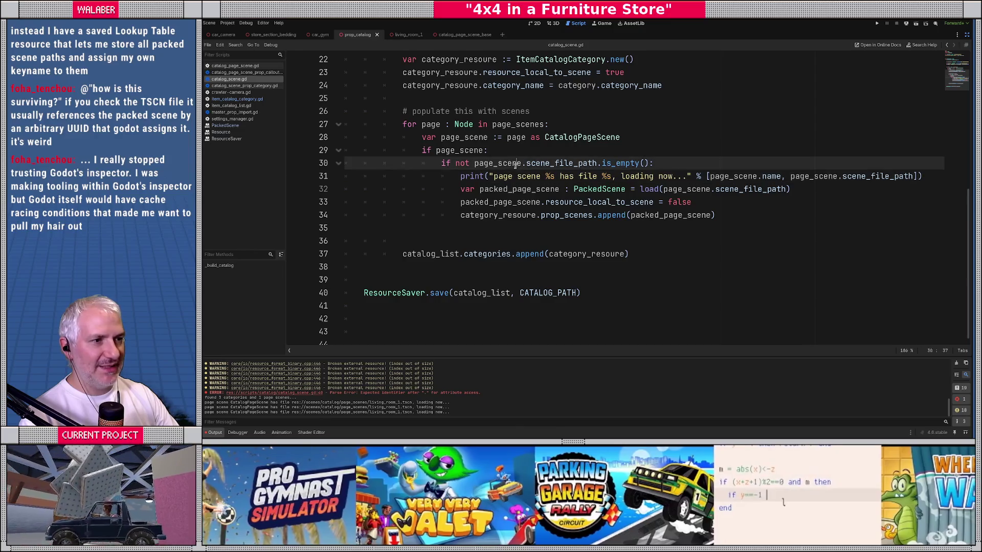
Review the resource_local_to_scene assignments and their documentation in catalog_scene.gd.
scroll(515, 183, "up", 2)
left_click_drag(414, 150, 627, 150)
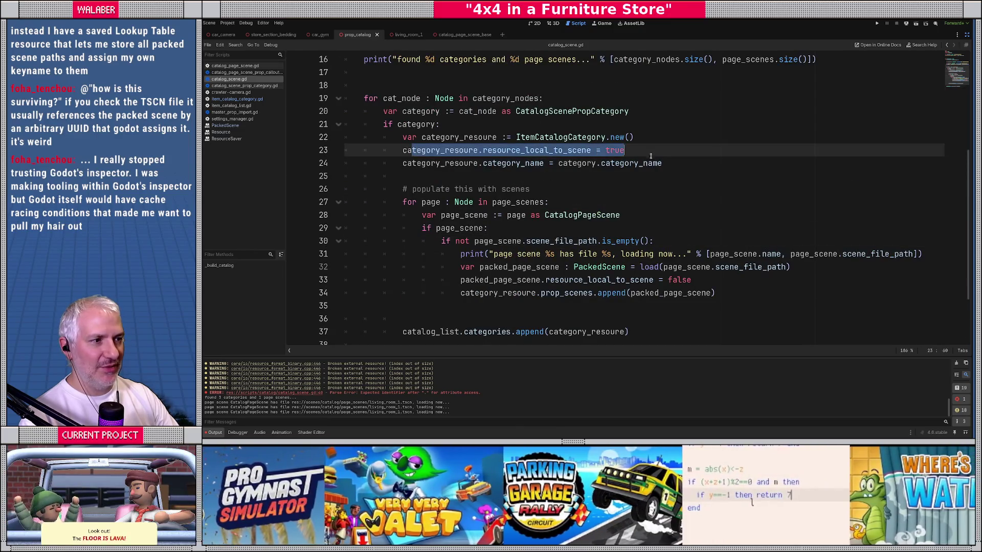
scroll(566, 260, "down", 3)
left_click_drag(537, 242, 693, 242)
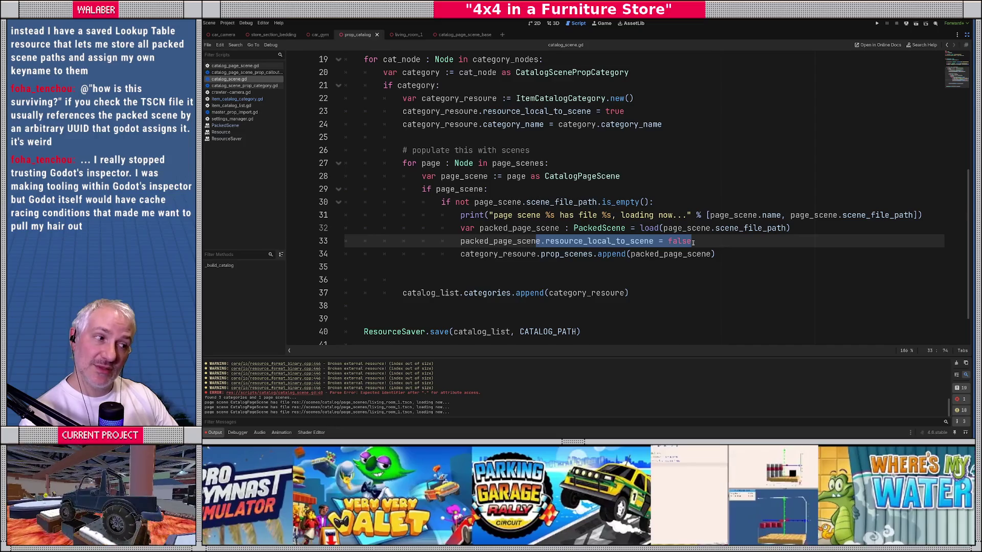
left_click(640, 242)
mouse_move(598, 243)
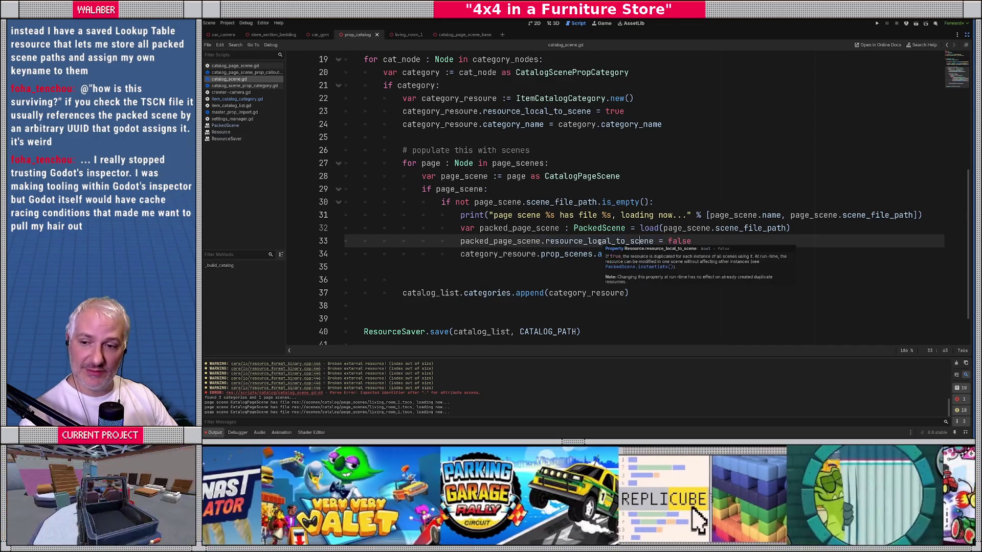
left_click(498, 265)
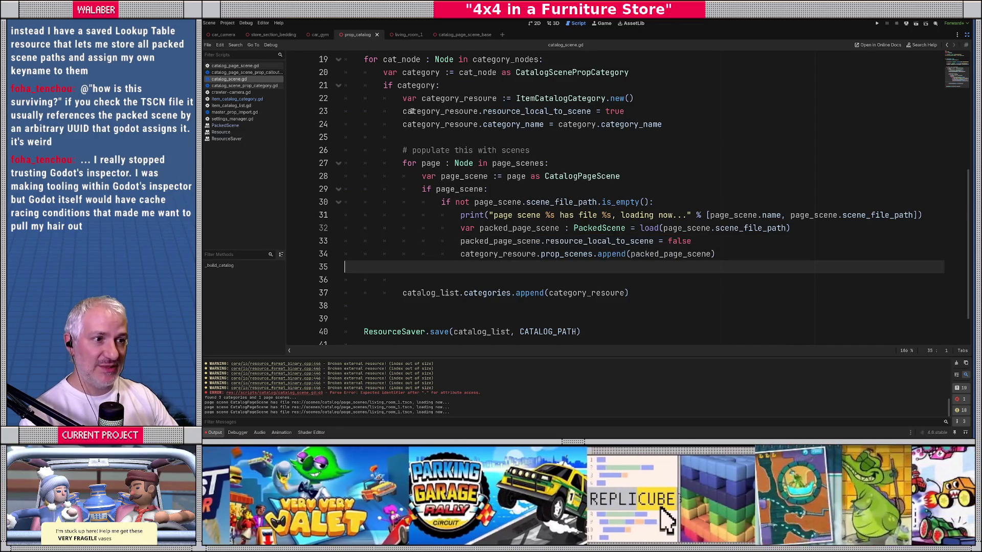
left_click_drag(412, 111, 627, 111)
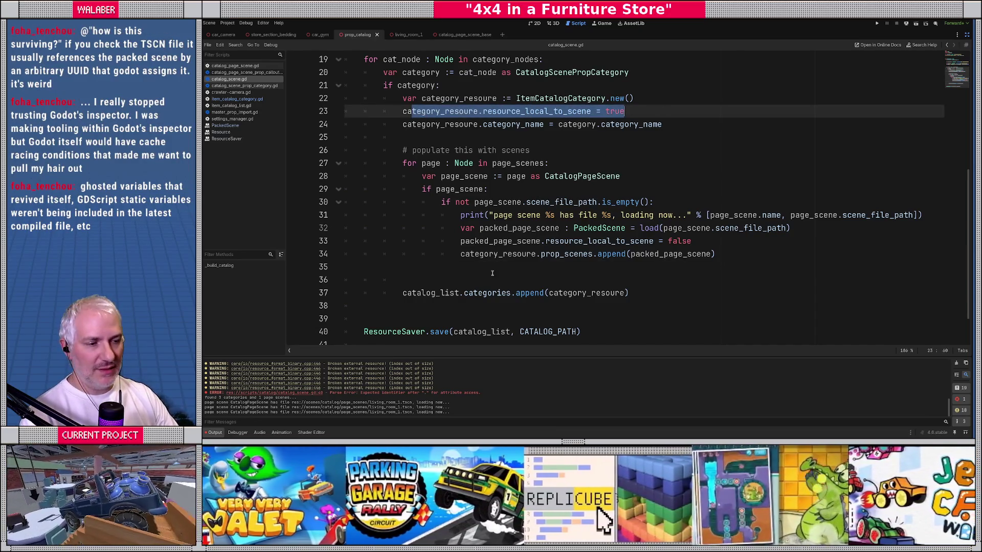
left_click(443, 279)
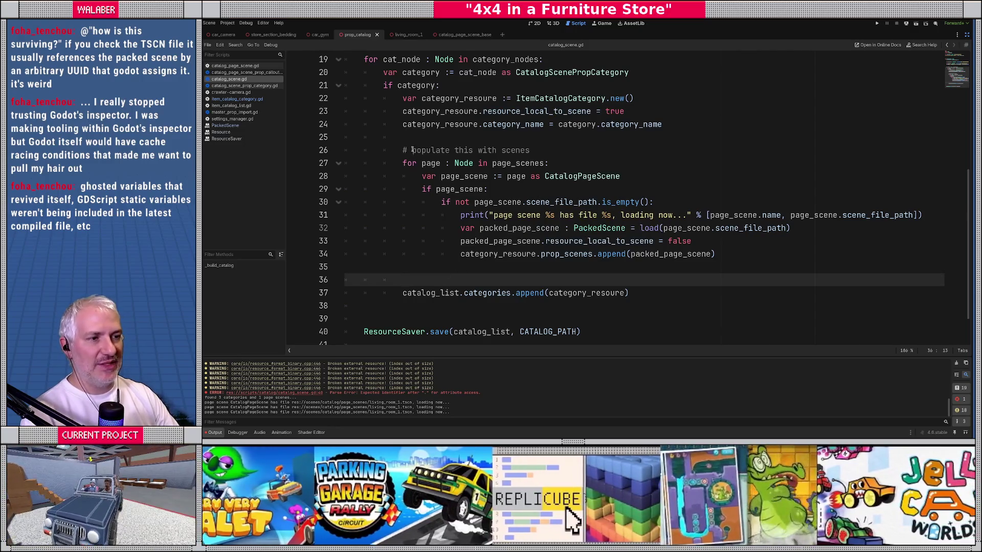
left_click_drag(404, 150, 530, 150)
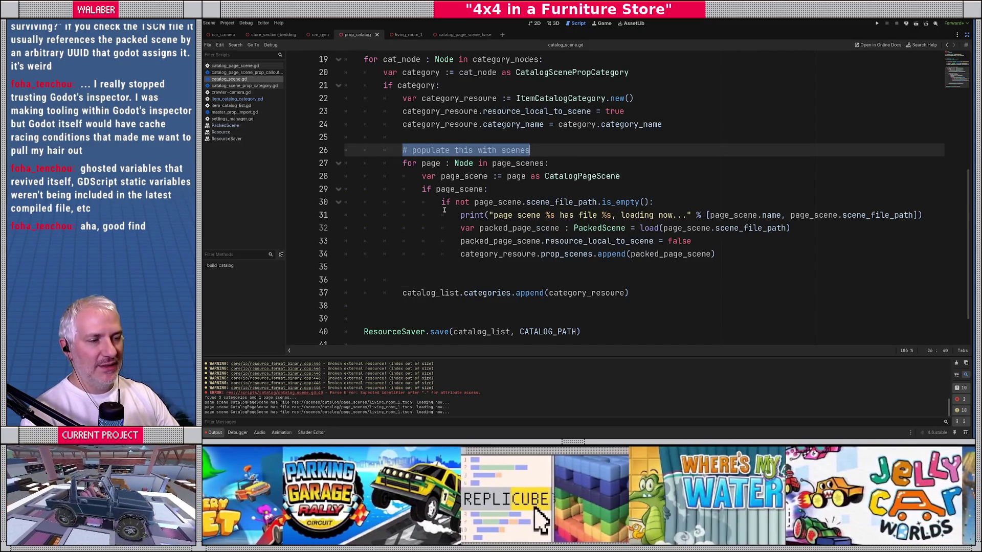
Add 'if category.has_point(page_scene.global_position):' after the 'if page_scene:' line.
left_click(495, 190)
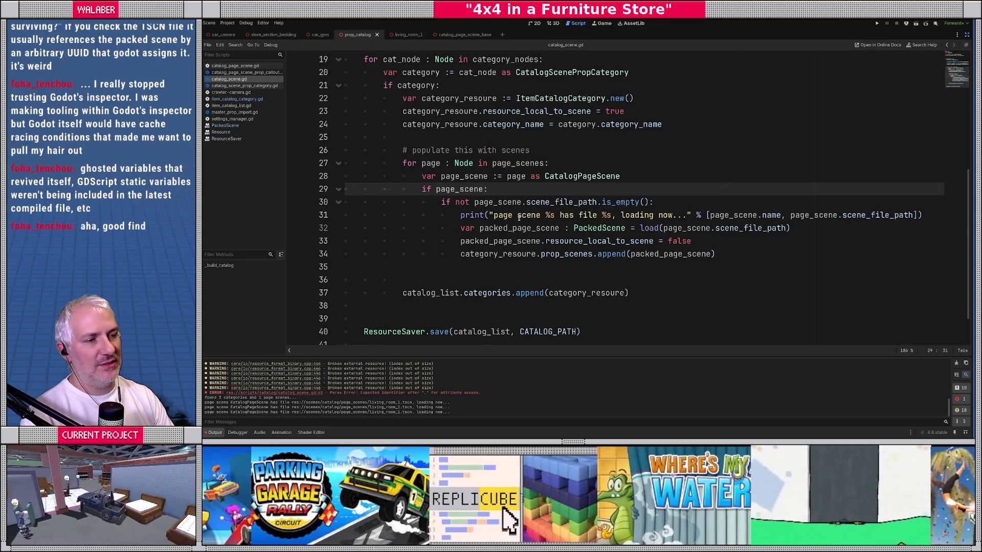
key("Return")
type("if ")
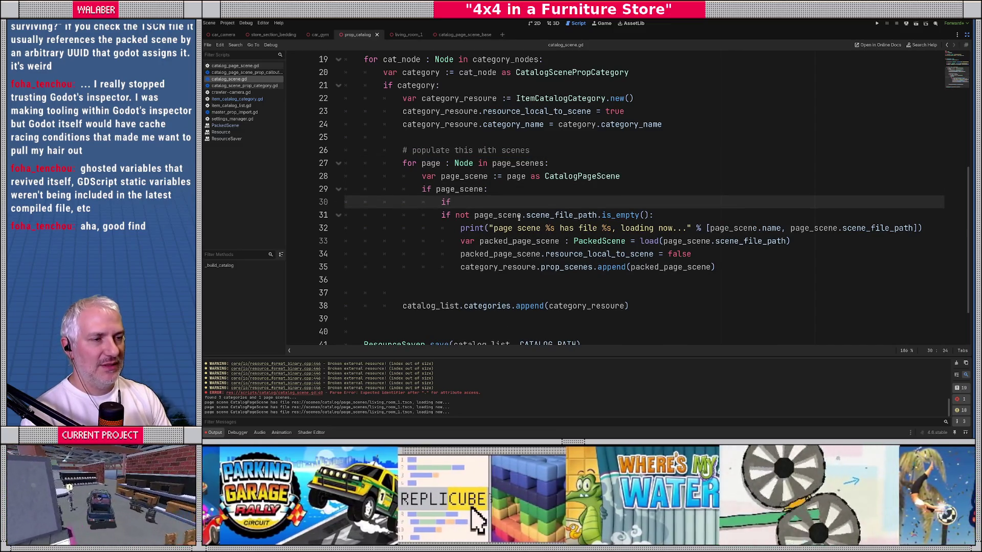
type("cate")
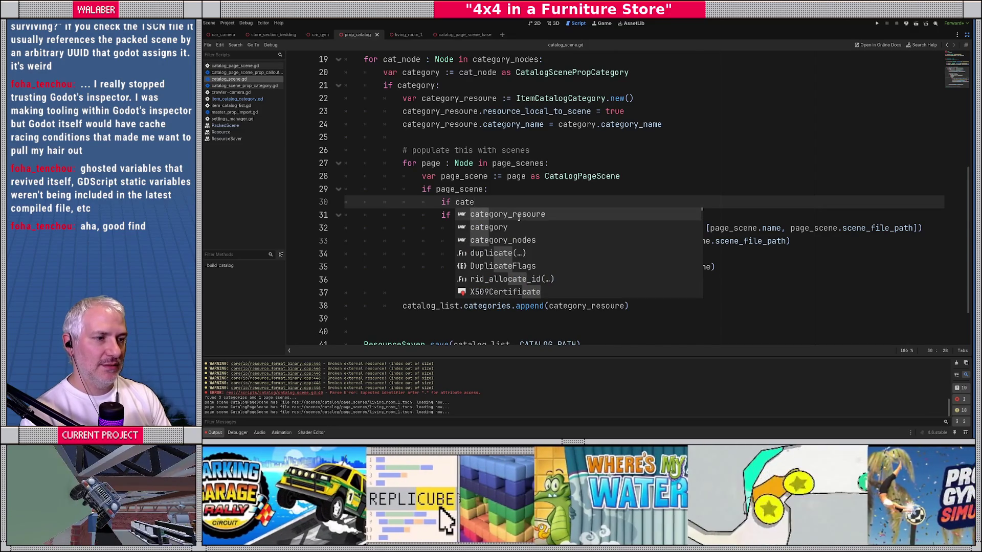
key("Down")
key("Return")
type(".has")
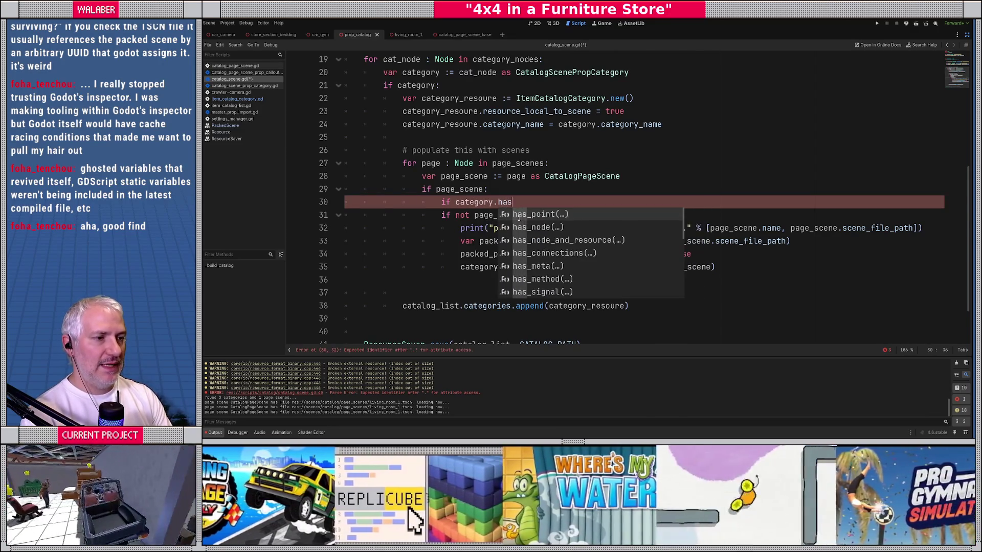
key("Return")
type("page_scene.gl")
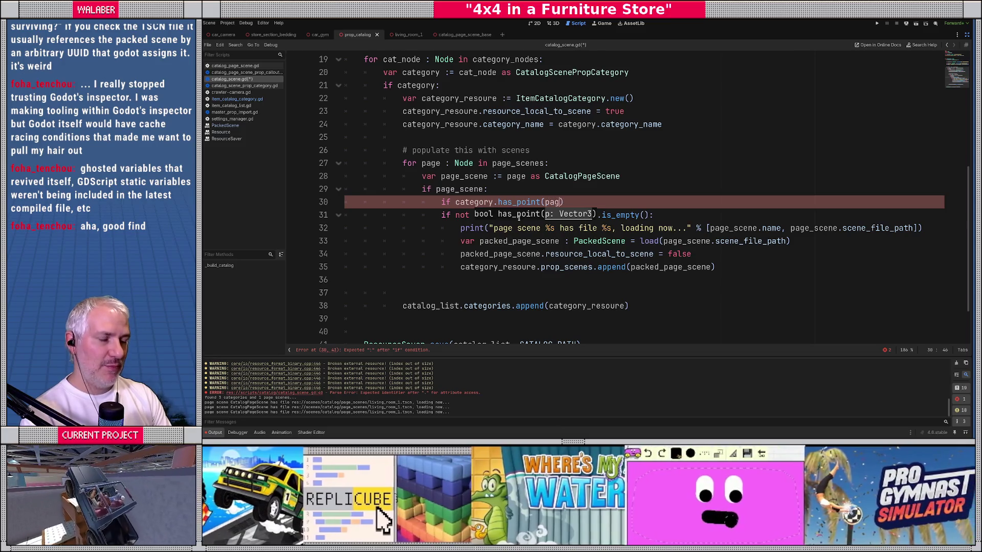
type("obal_po")
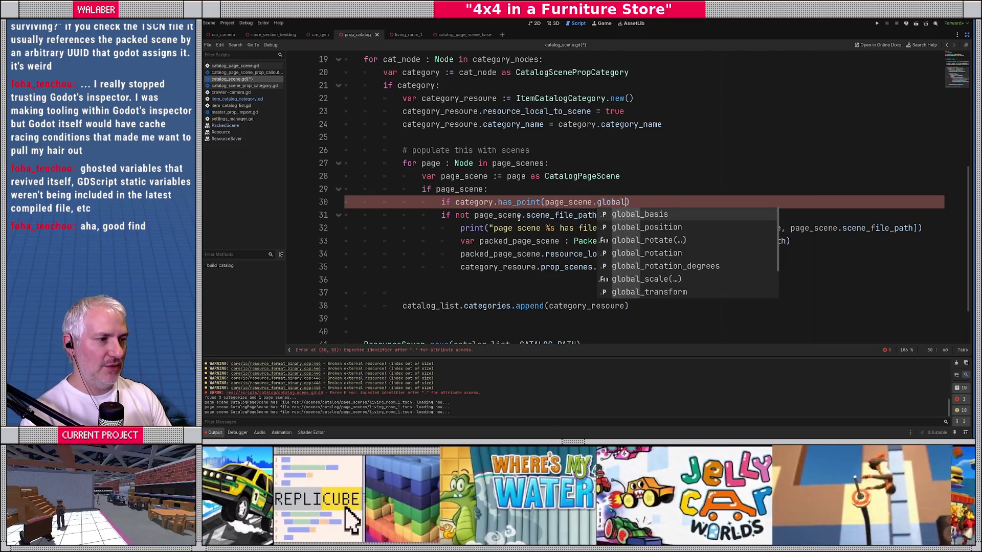
key("Return")
key("End")
type(":")
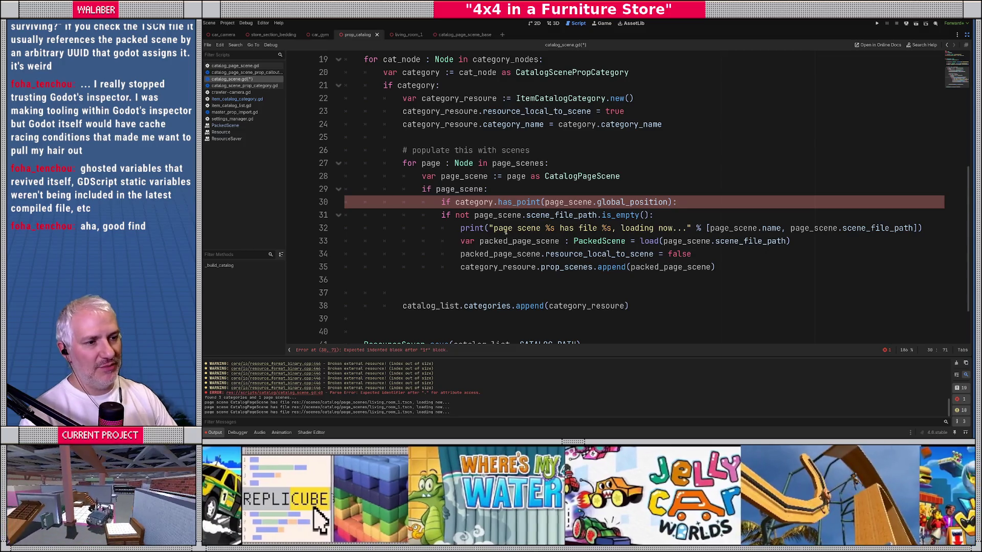
Indent lines 31–35 under the new condition, save, and restore the side docks.
left_click_drag(442, 215, 473, 272)
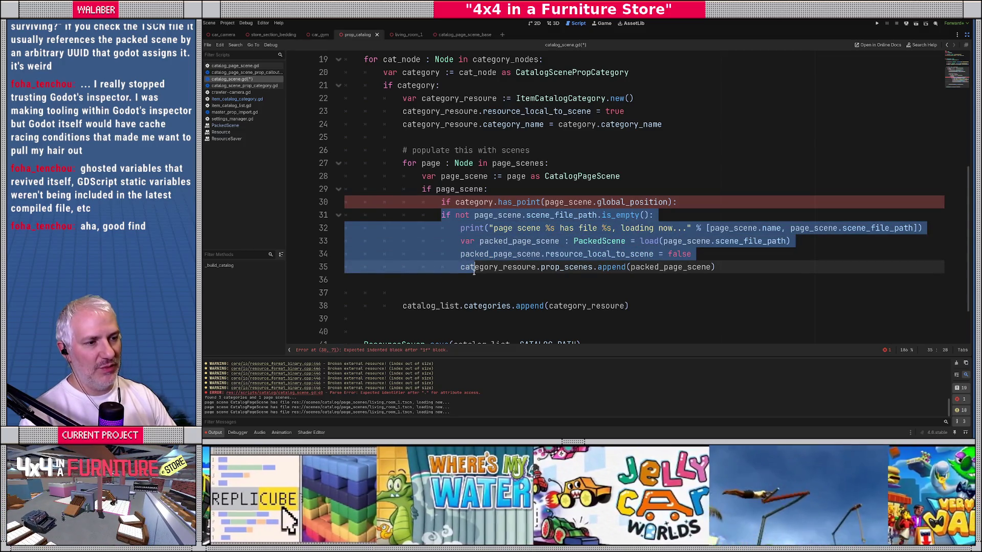
key("Tab")
left_click(460, 241)
key("ctrl+s")
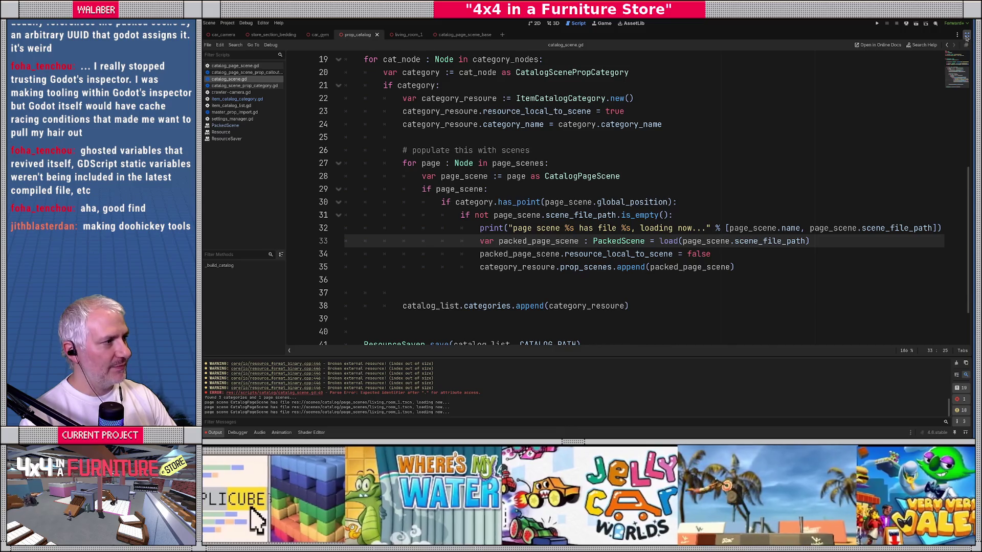
left_click(966, 36)
left_click(222, 285)
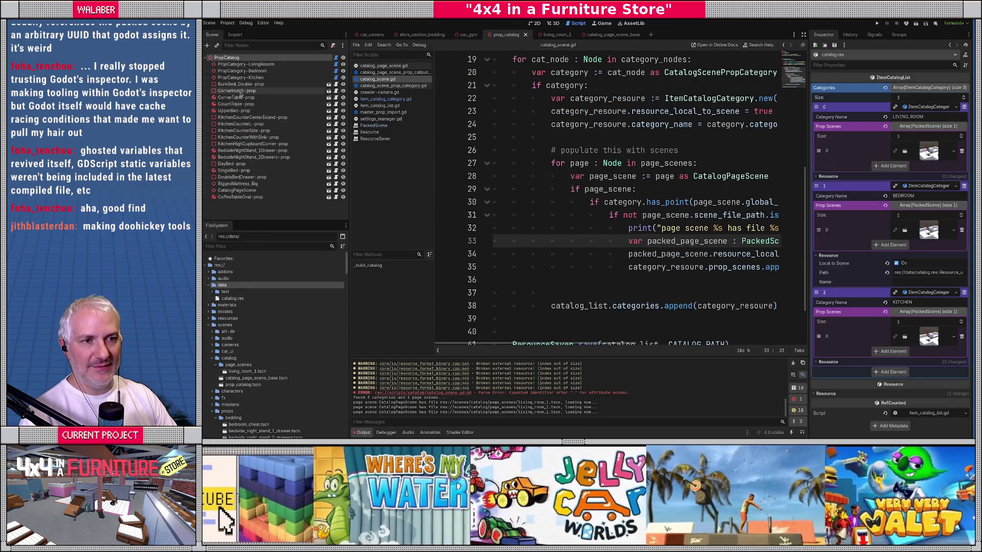
Rebuild the catalog and expand the KITCHEN, BEDROOM and LIVING_ROOM entries of catalog.res.
left_click(240, 57)
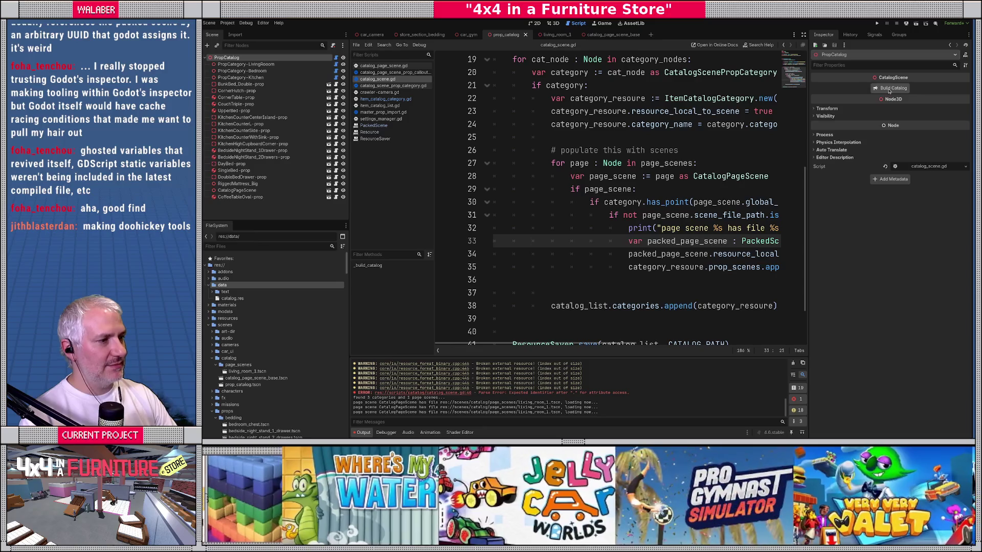
left_click(893, 88)
left_click(244, 303)
left_click(243, 299)
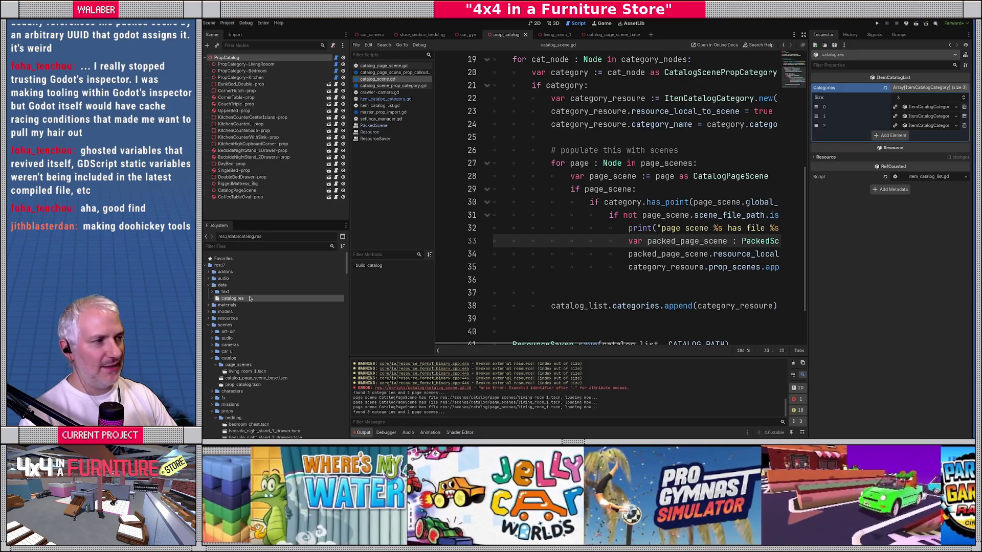
left_click(929, 125)
left_click(927, 116)
left_click(924, 107)
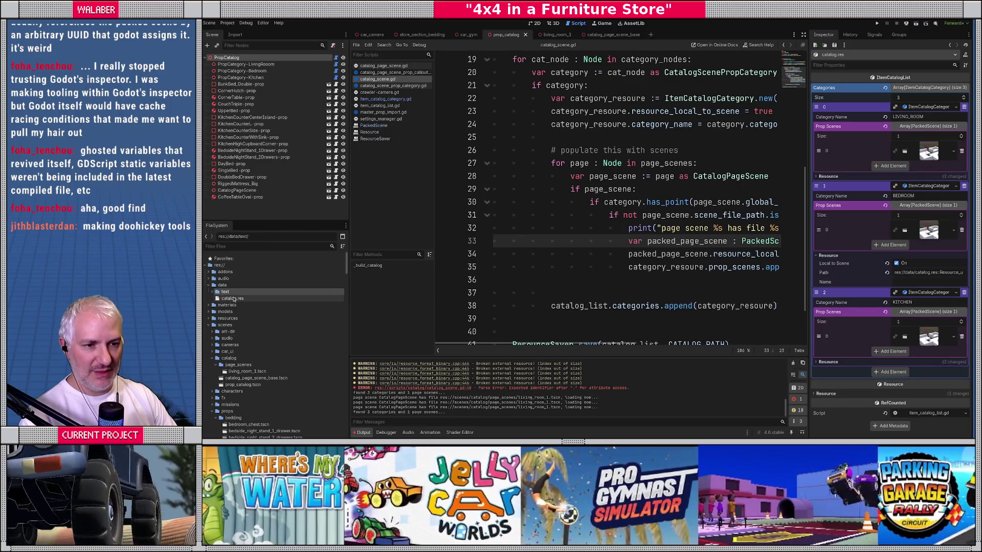
Remove catalog.res, run Build Catalog again, and expand the new file's three categories.
key("Delete")
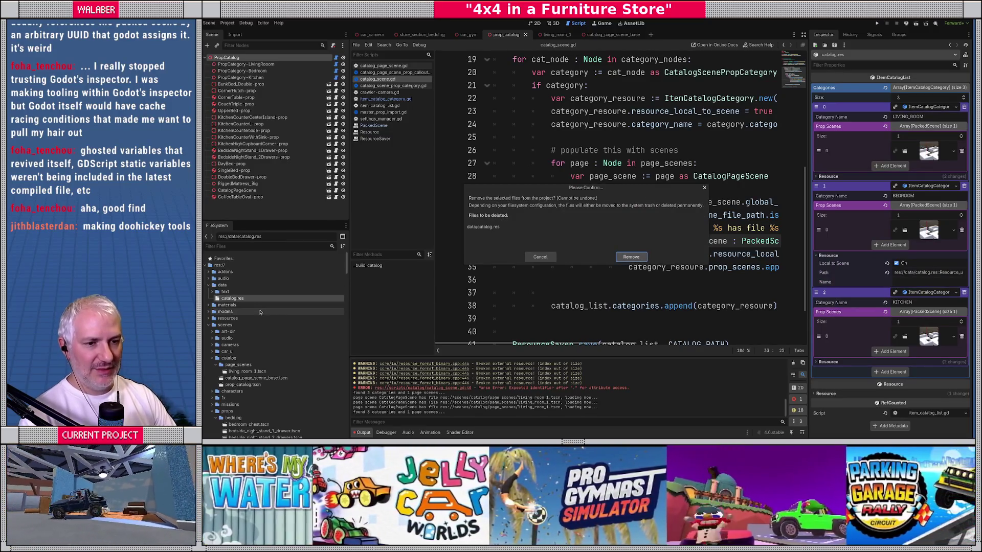
key("Return")
left_click(227, 57)
left_click(894, 87)
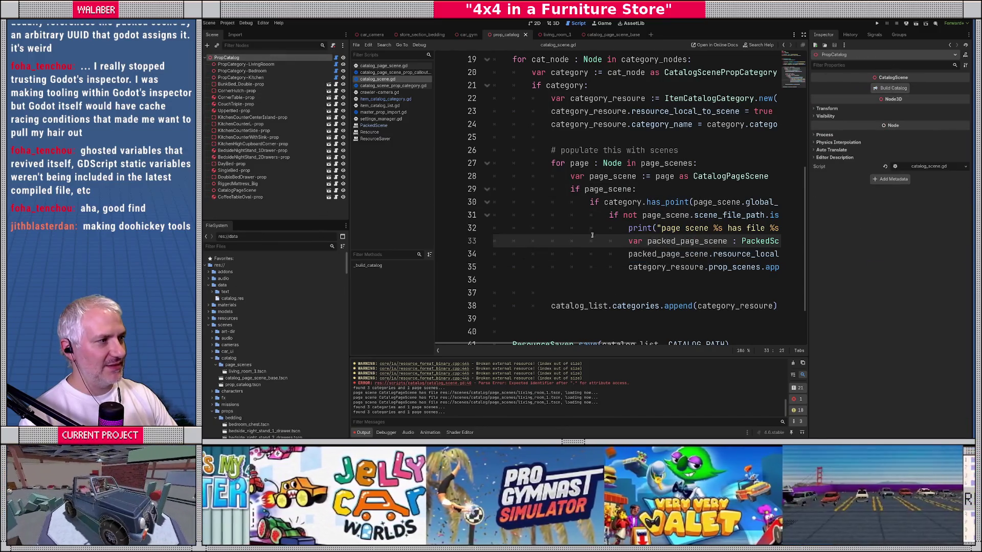
left_click(929, 87)
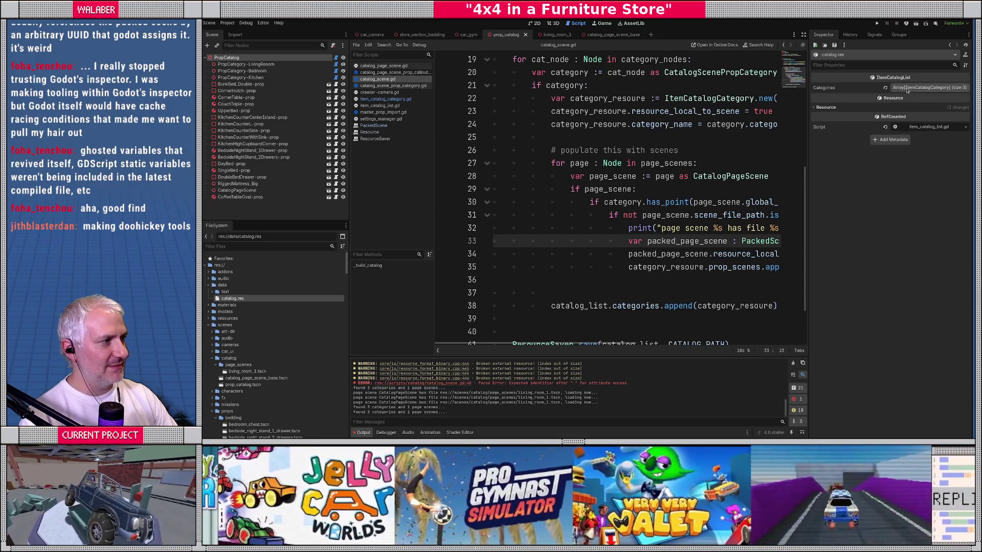
left_click(915, 126)
left_click(916, 117)
left_click(915, 108)
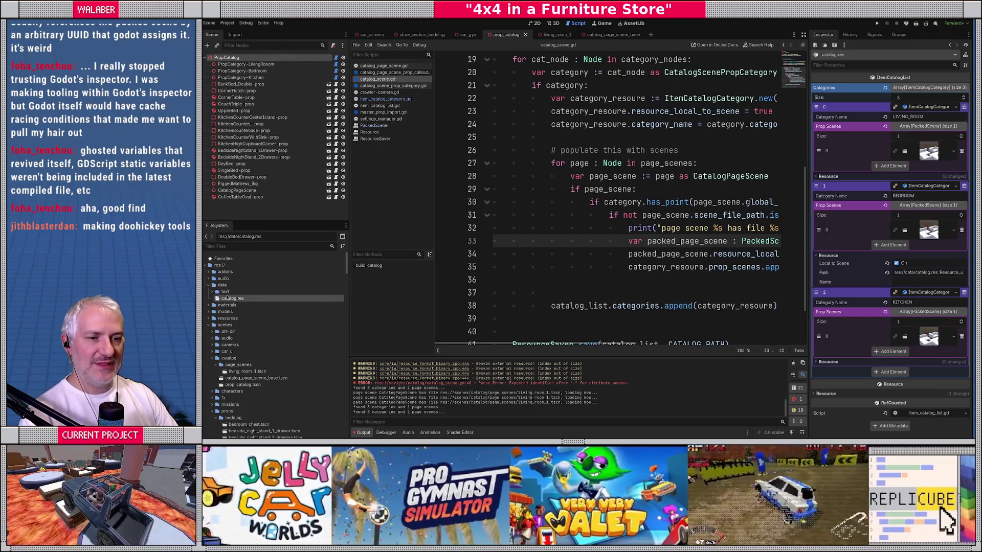
Remove catalog.res once more and choose Project > Reload Current Project.
key("Delete")
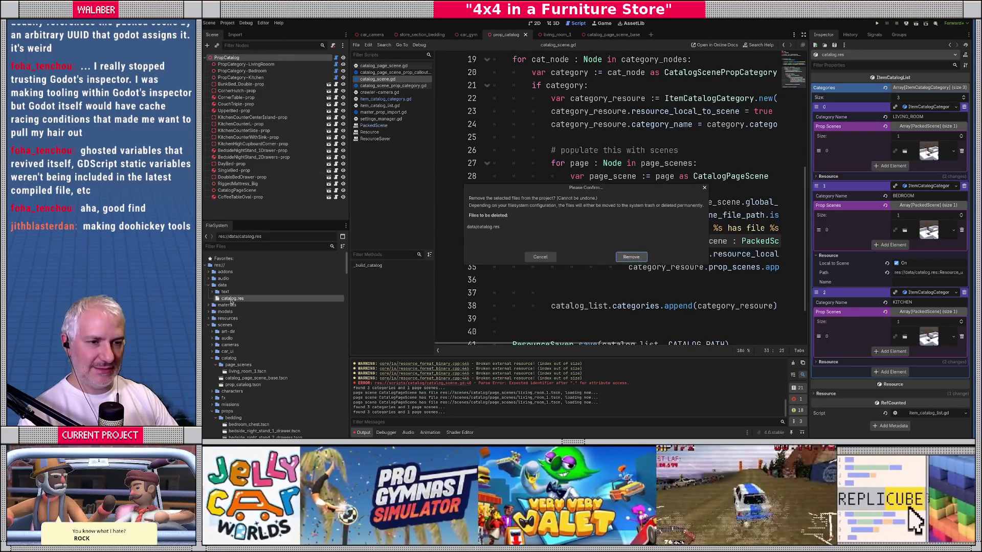
left_click(632, 256)
left_click(209, 24)
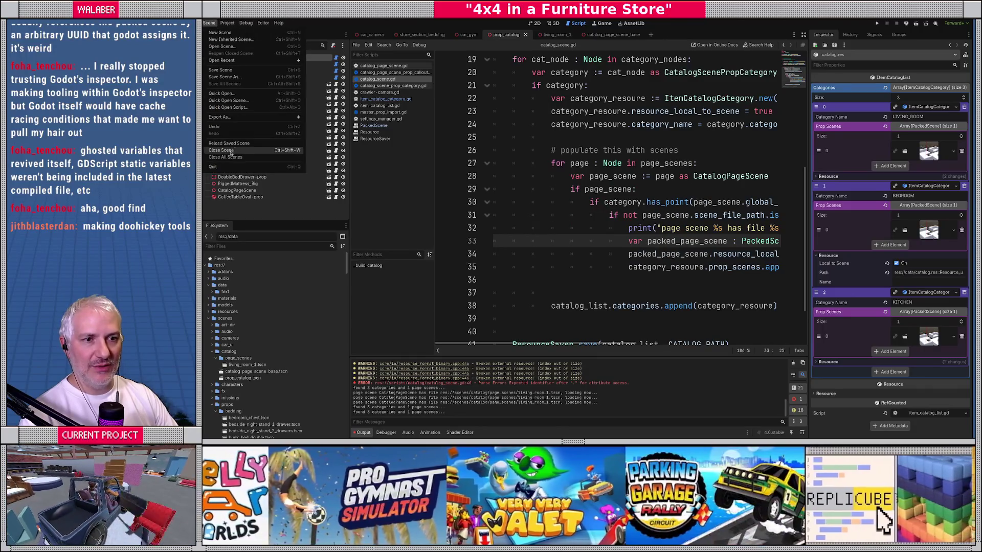
mouse_move(228, 23)
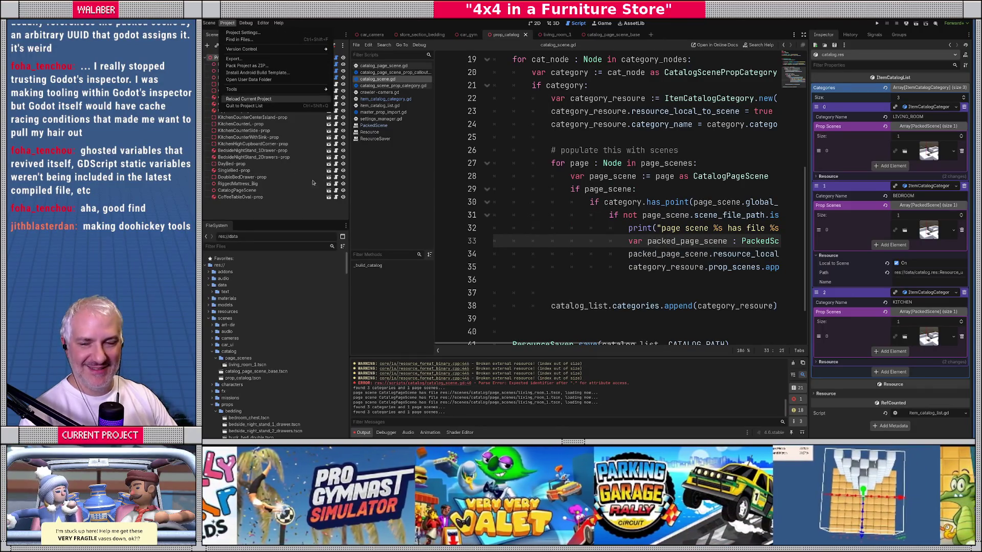
key("Return")
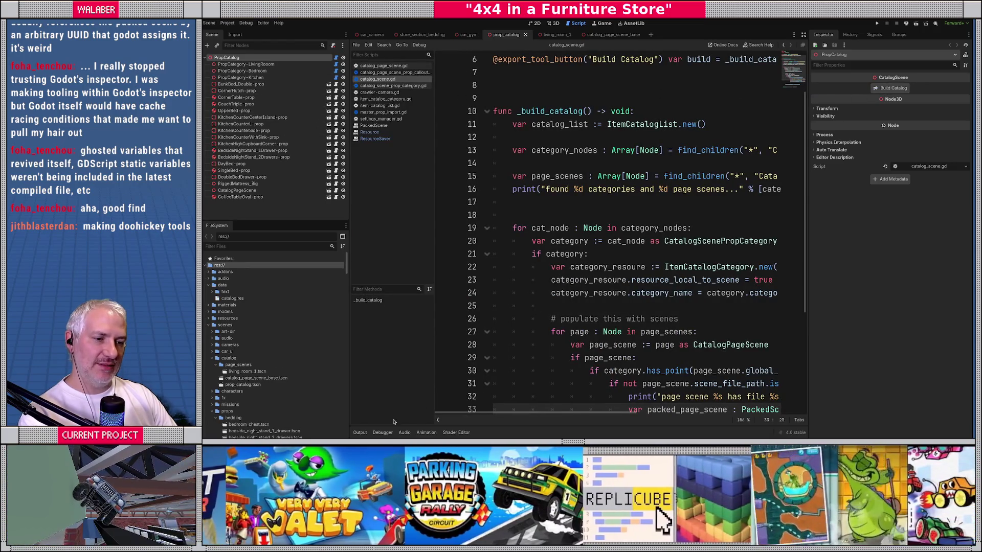
Load catalog.res and expand its Categories array down to the LIVING_ROOM entry.
left_click(360, 433)
double_click(233, 298)
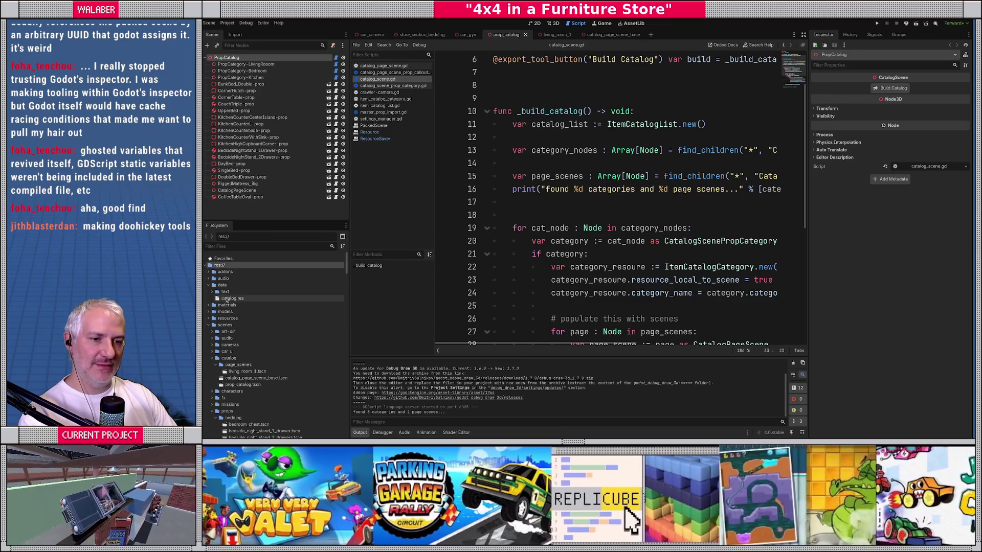
left_click(930, 87)
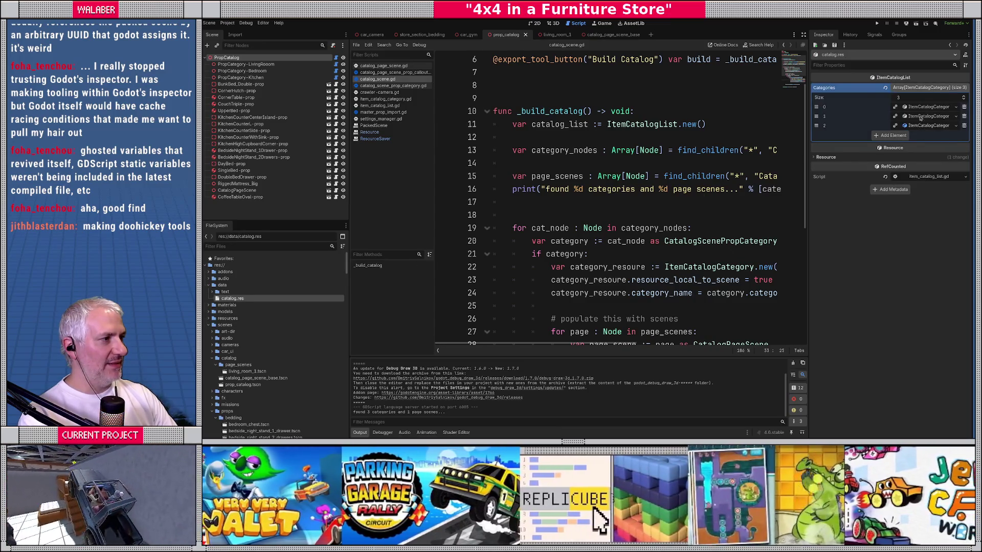
left_click(919, 108)
left_click(919, 108)
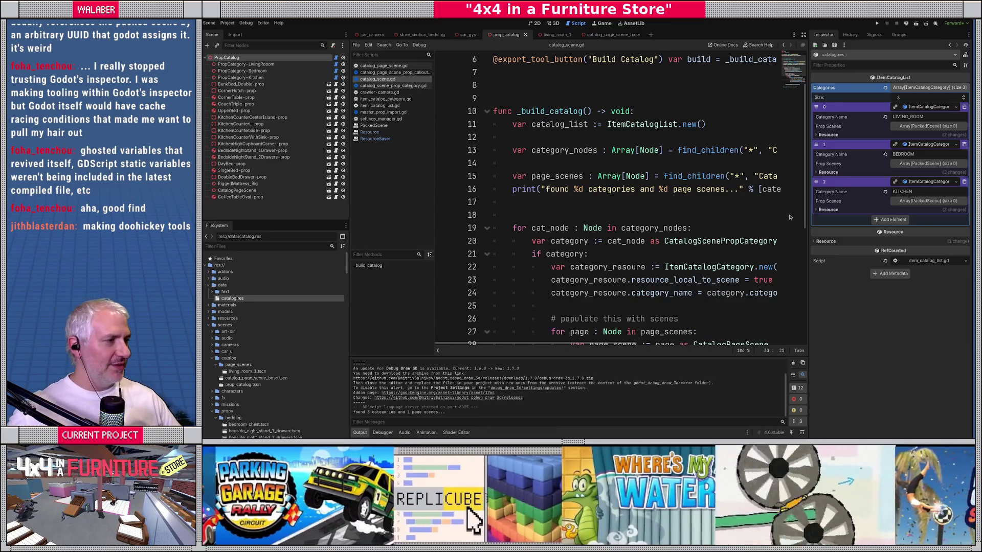
Give the script editor the full window and select the print message on line 32.
scroll(580, 218, "down", 4)
left_click(573, 203)
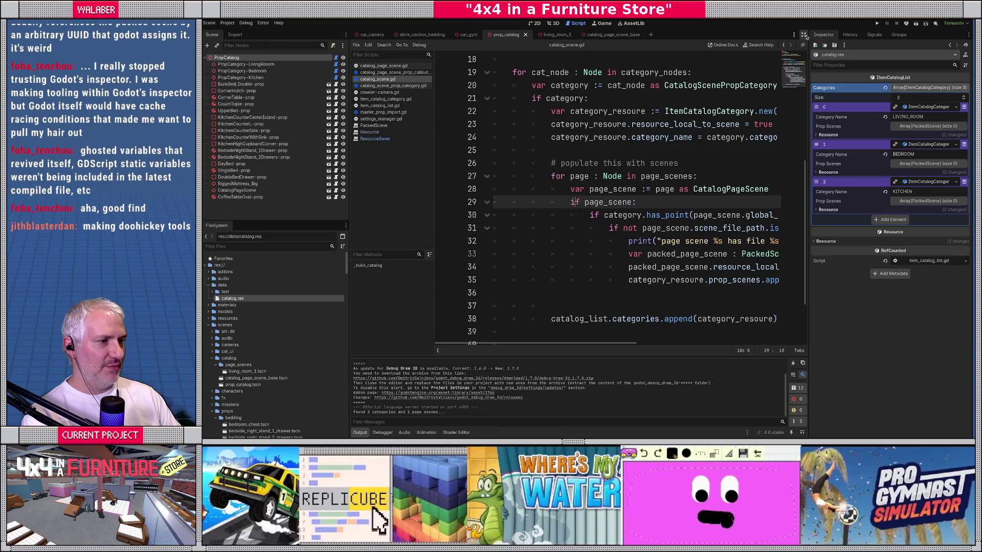
left_click(804, 34)
left_click_drag(527, 242, 680, 242)
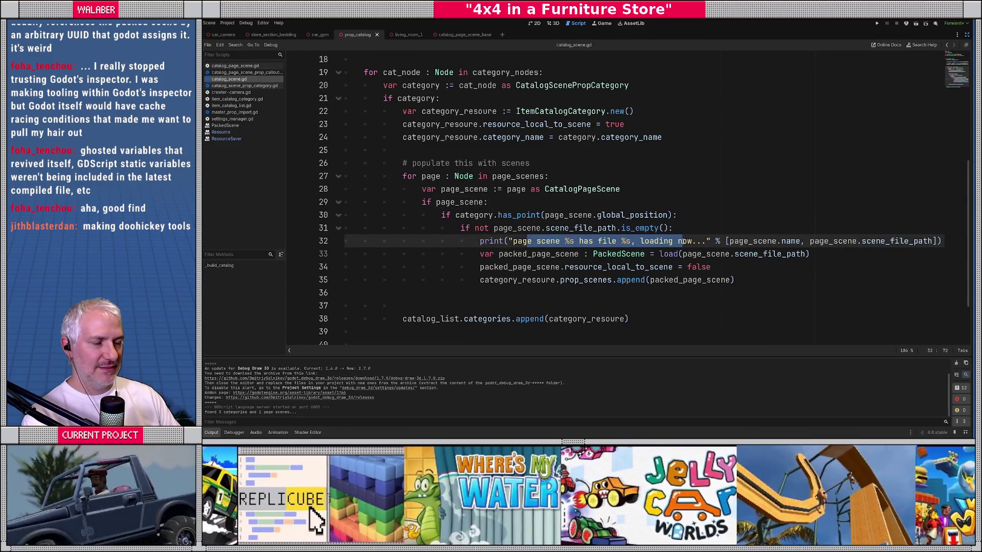
Select has_point on line 30, restore the side panels, and jump to its definition.
left_click(517, 202)
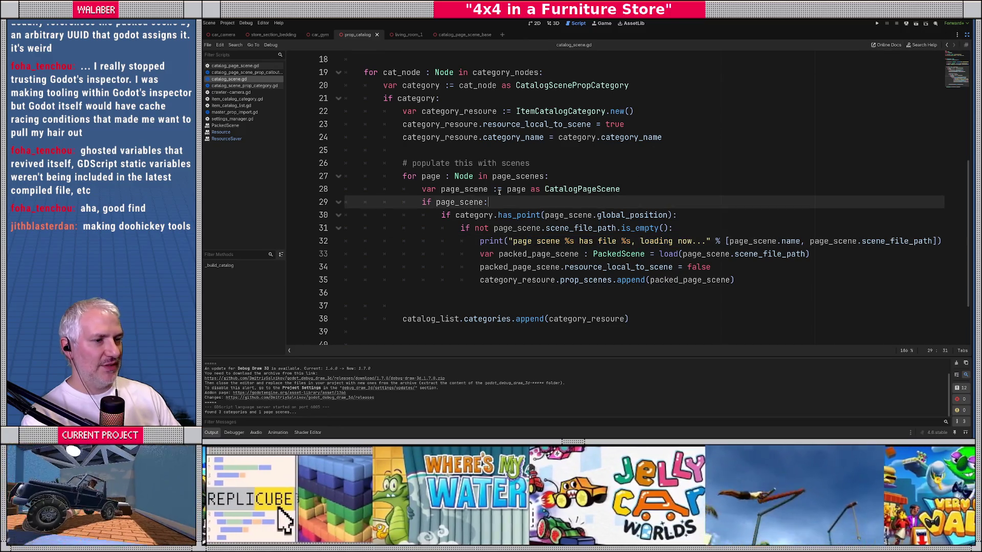
double_click(505, 216)
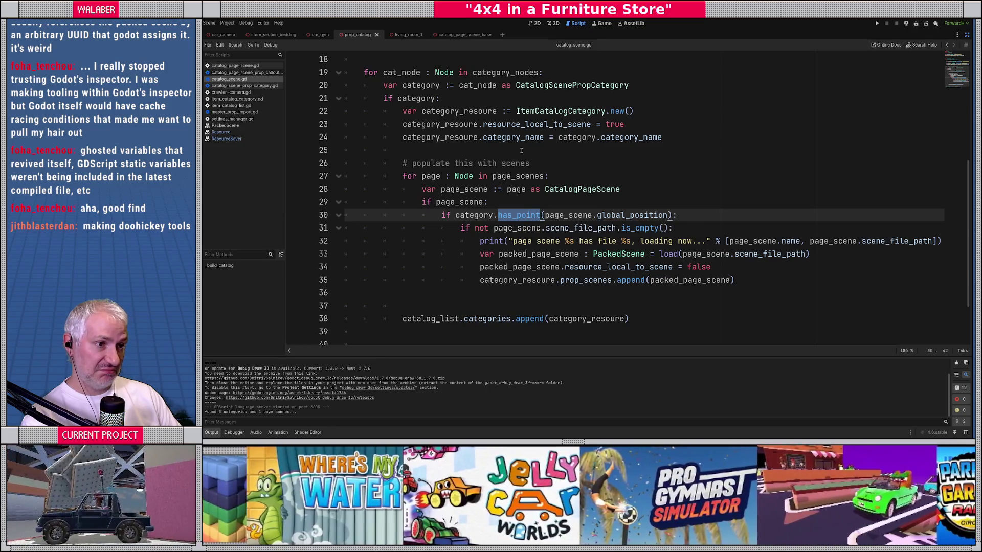
left_click(967, 38)
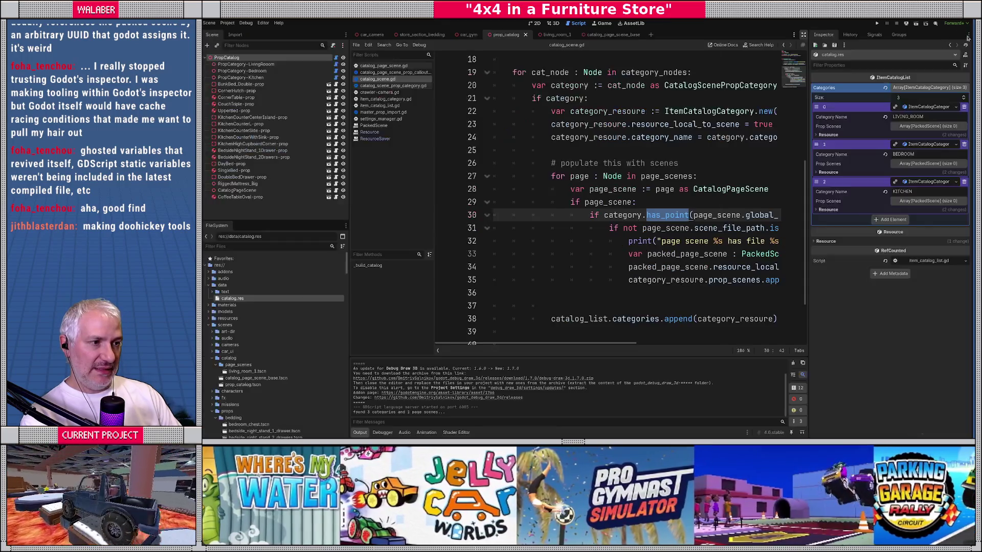
left_click(665, 216, "ctrl")
left_click(552, 23)
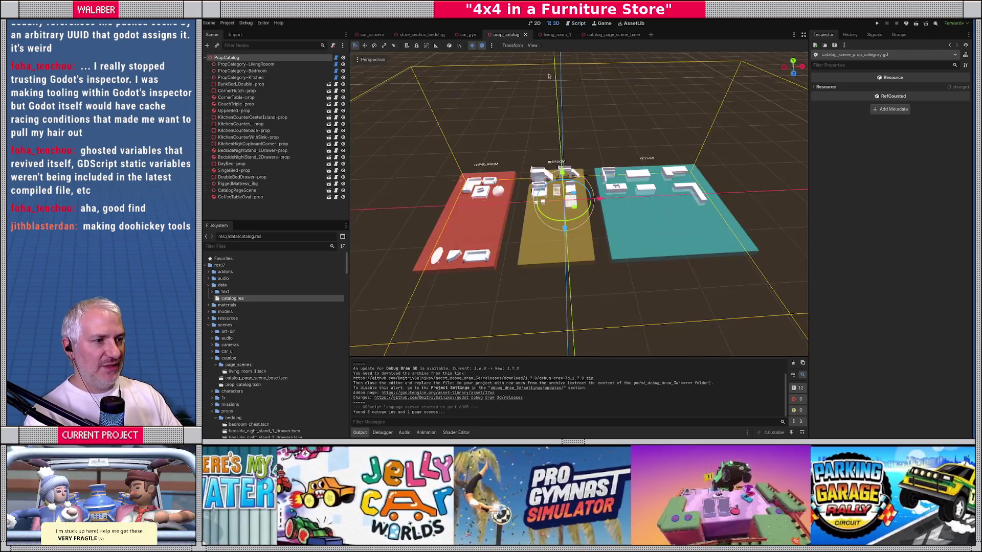
Select CatalogPageScene and orbit around LIVING_ROOM in 3D, then return to the catalog script full-width.
scroll(542, 220, "up", 5)
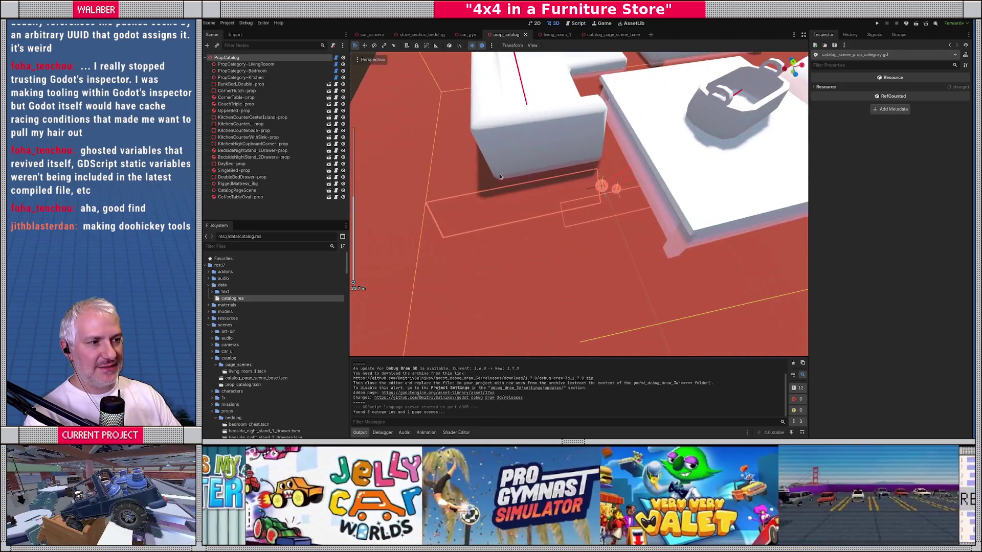
scroll(542, 220, "down", 2)
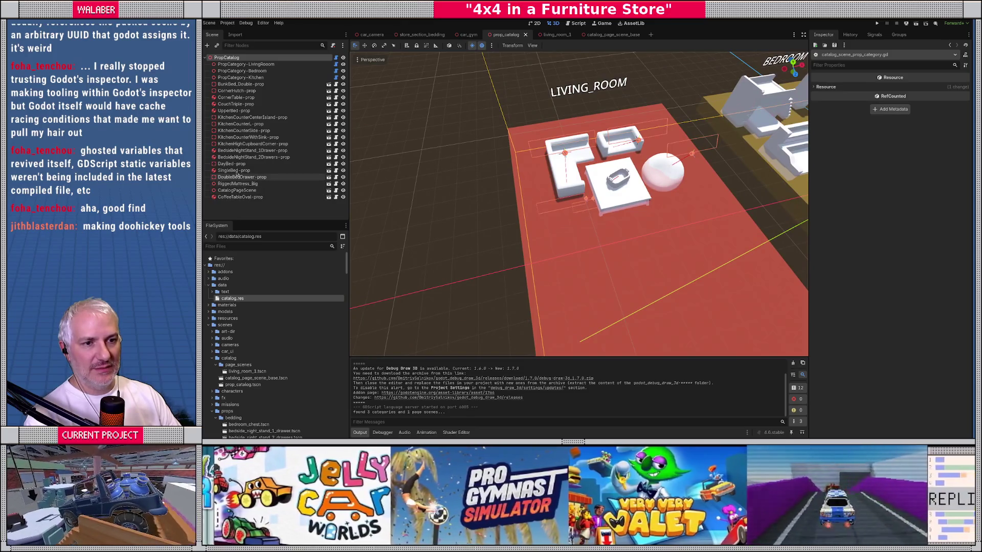
left_click(238, 190)
scroll(593, 179, "down", 5)
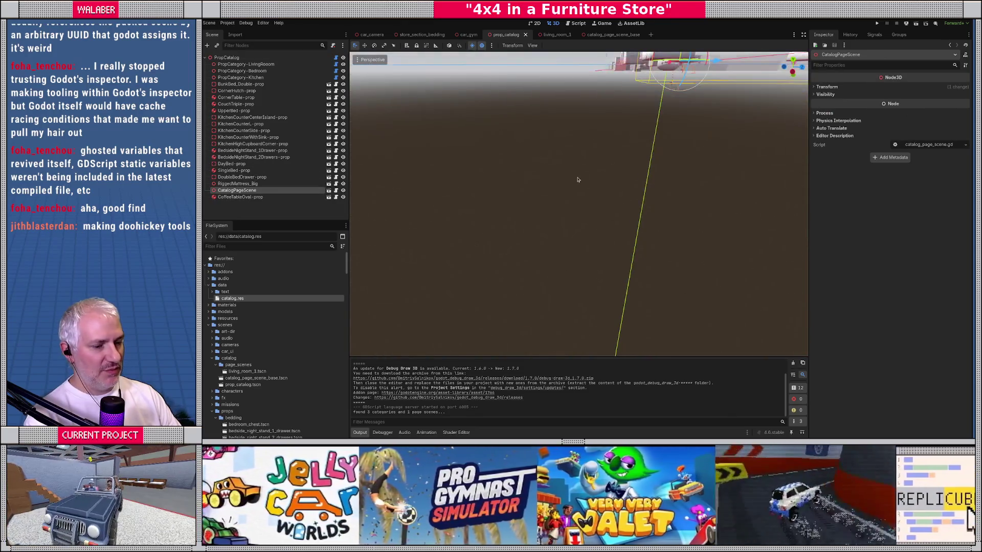
mouse_move(592, 196)
left_mouse_down()
mouse_move(502, 195)
mouse_move(523, 209)
left_mouse_up()
mouse_move(602, 242)
left_mouse_down()
mouse_move(652, 202)
mouse_move(567, 199)
mouse_move(526, 174)
left_mouse_up()
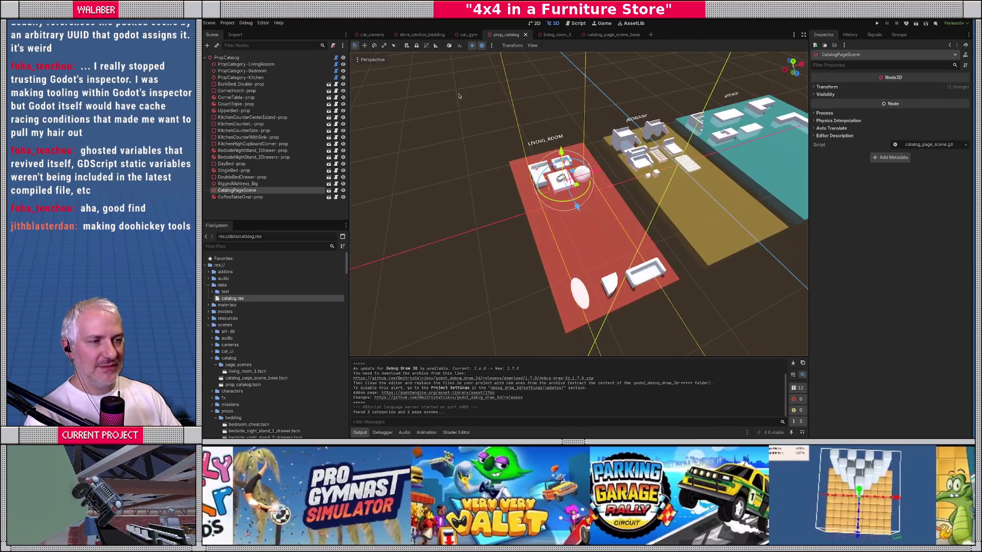
left_click(336, 57)
left_click(805, 33)
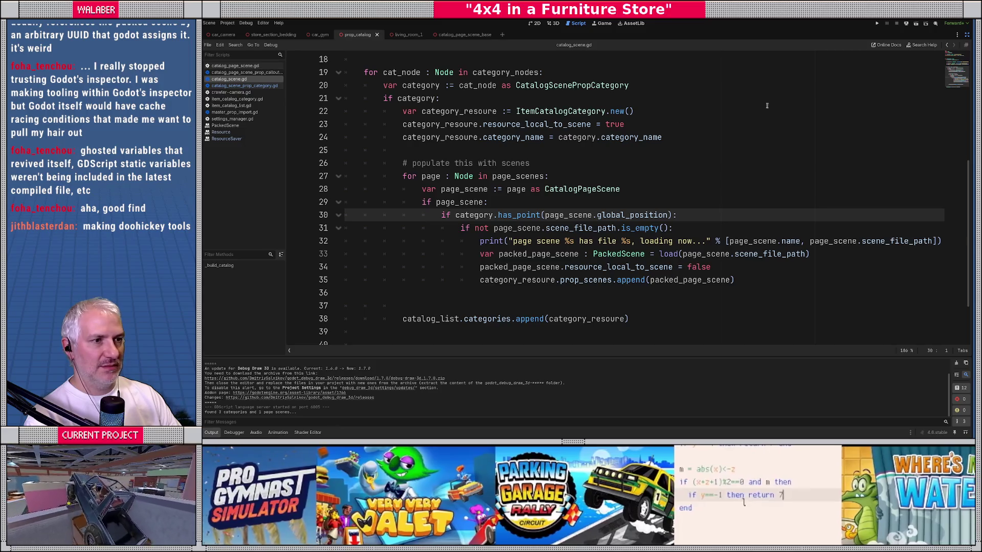
Open has_point in catalog_scene_prop_category.gd and make an empty line before its return.
left_click(967, 34)
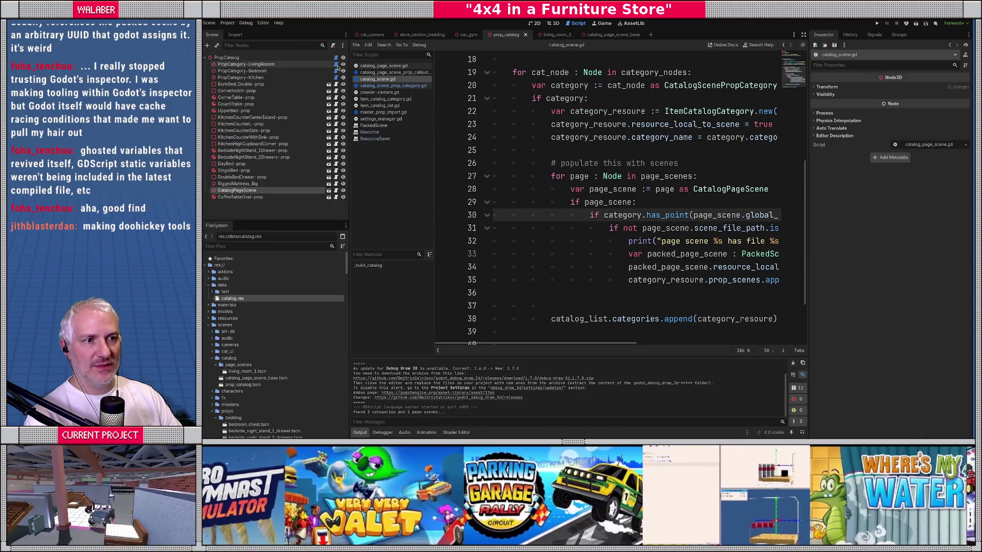
left_click(336, 64)
left_click(804, 34)
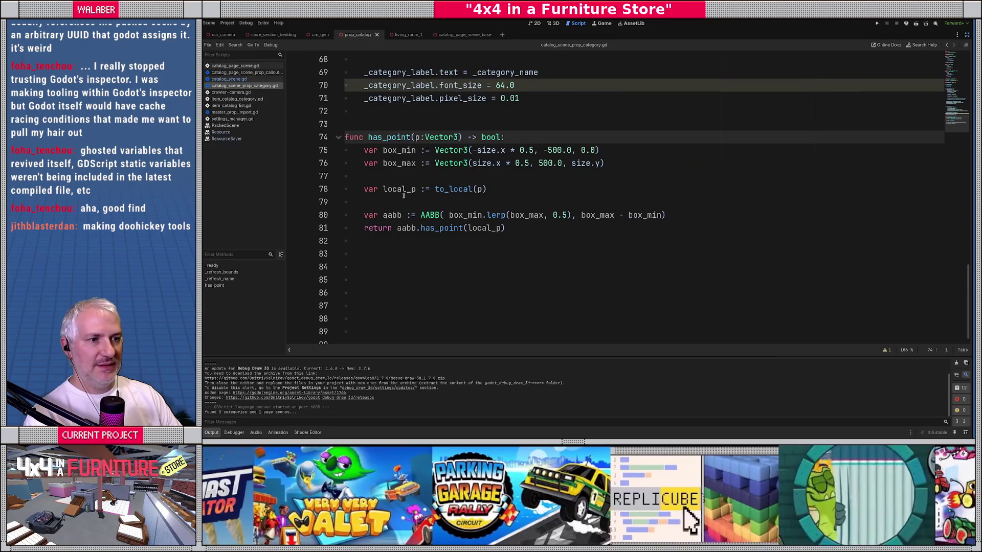
left_click(525, 188)
key("Return")
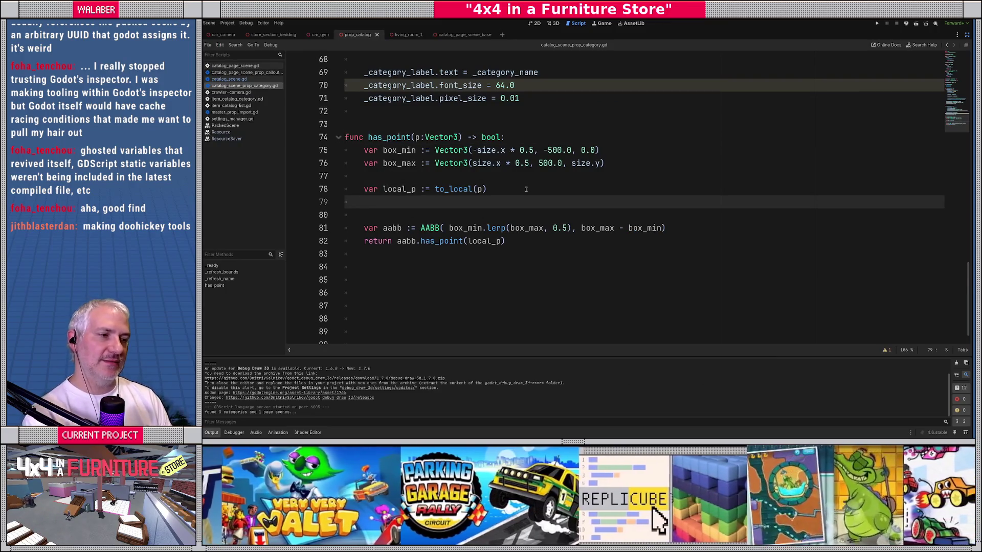
key("Down")
key("BackSpace")
key("Down")
key("End")
key("Return")
key("Return")
key("Return")
key("Up")
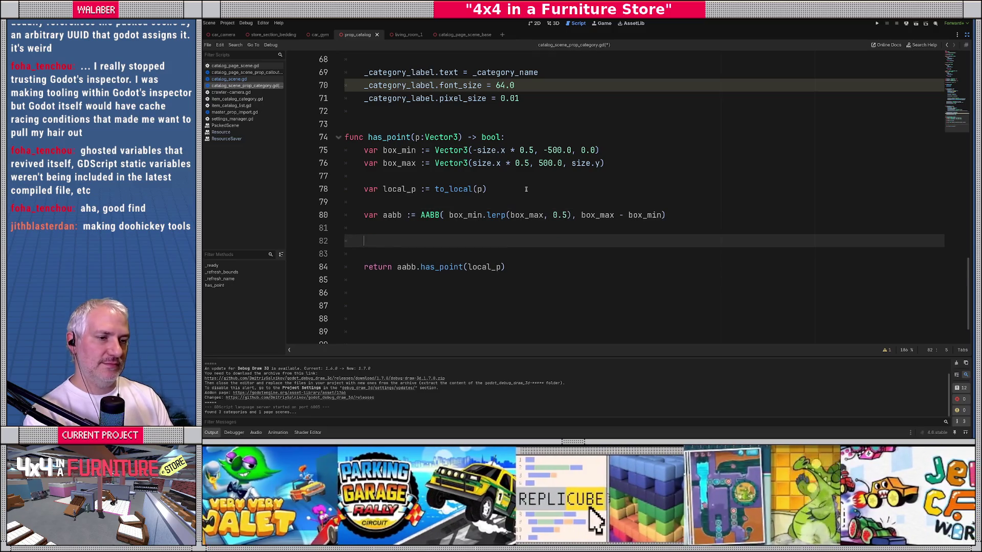
Add print("aabb %s has %s : %s" % [aabb, local_p, aabb.has_point(local_p)]) and save the script.
type("print(")
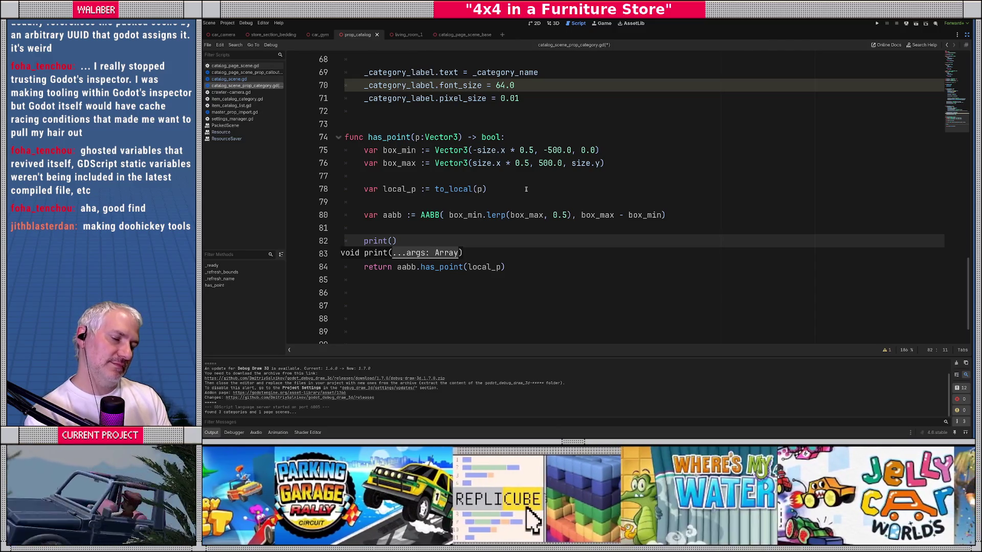
type("\"aab")
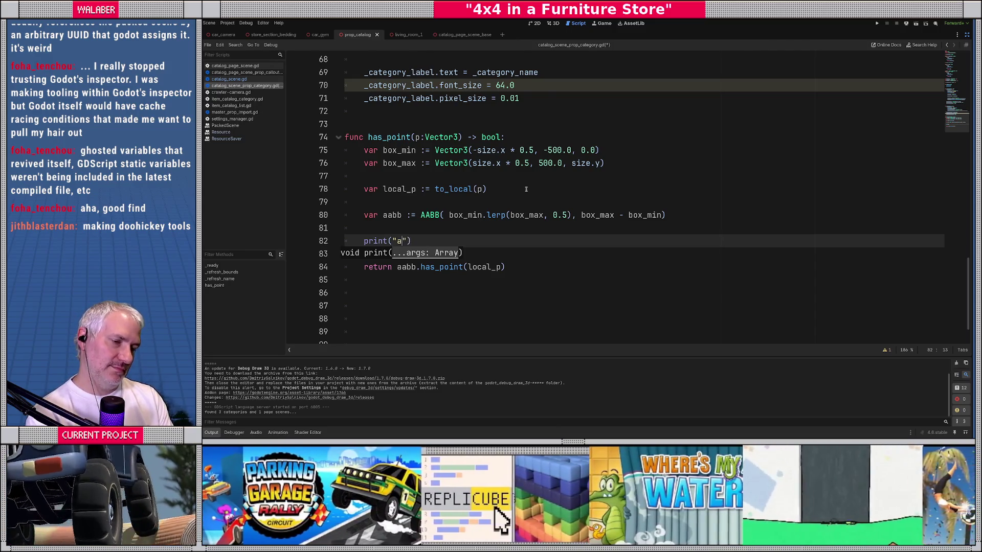
type("b %s ")
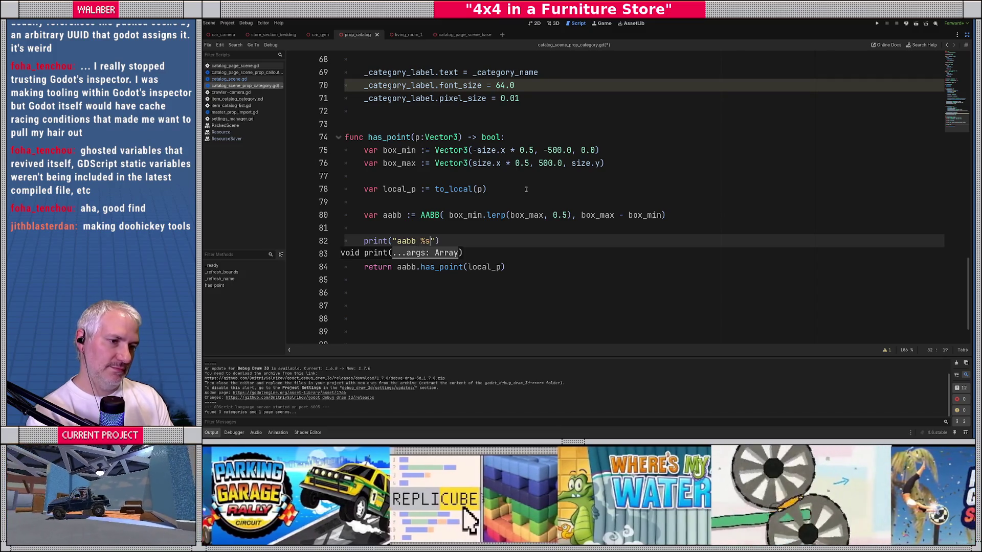
type("has")
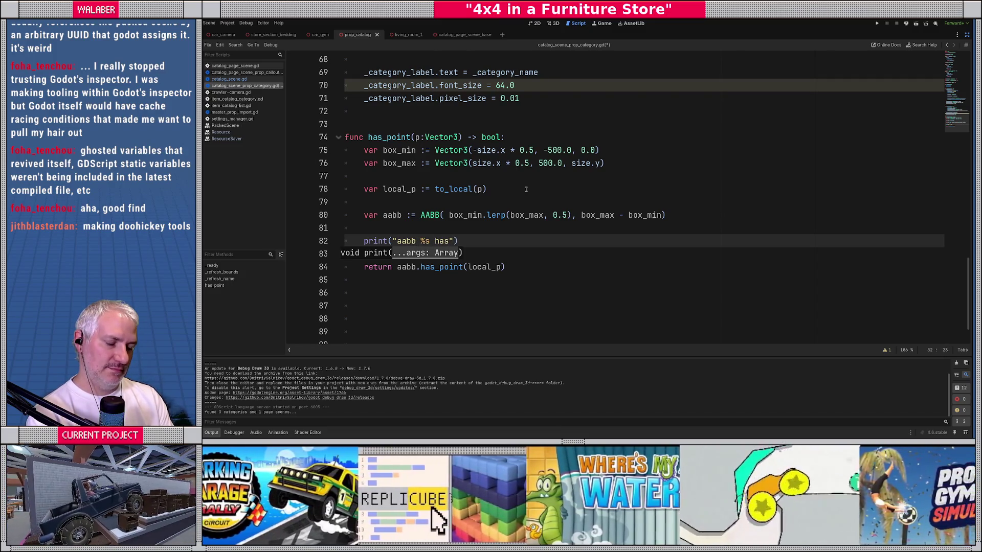
type(" %s : %s\"")
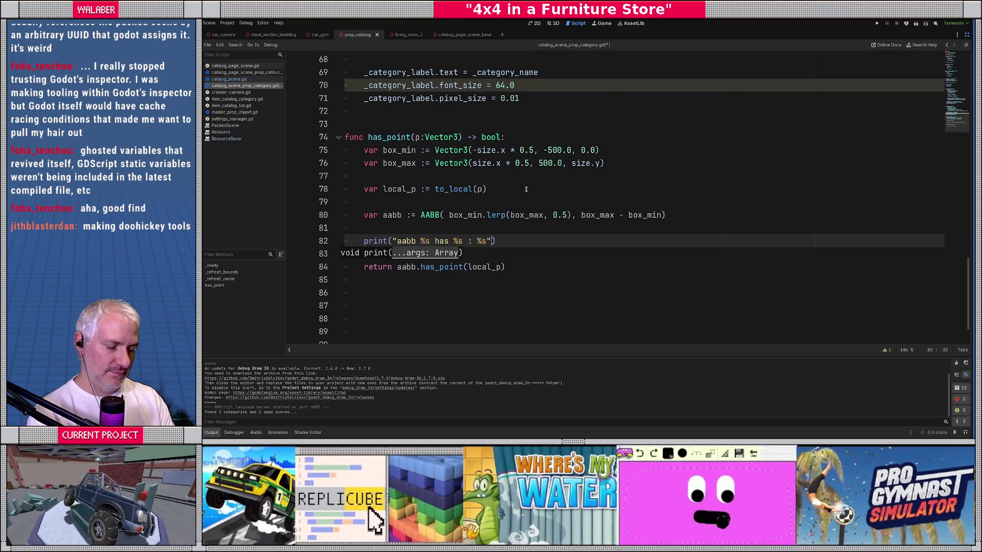
type(" % [aa")
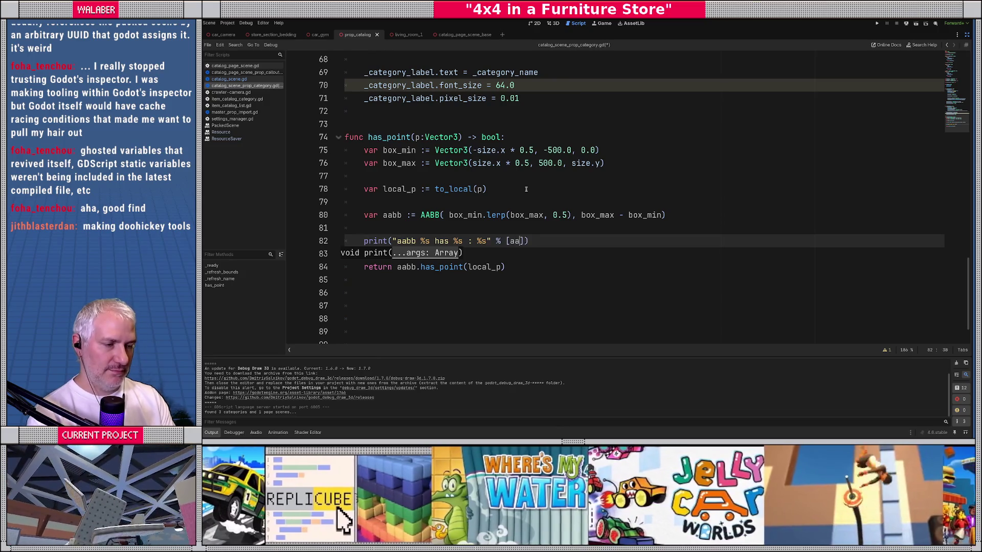
type("bb, ")
type("local_p")
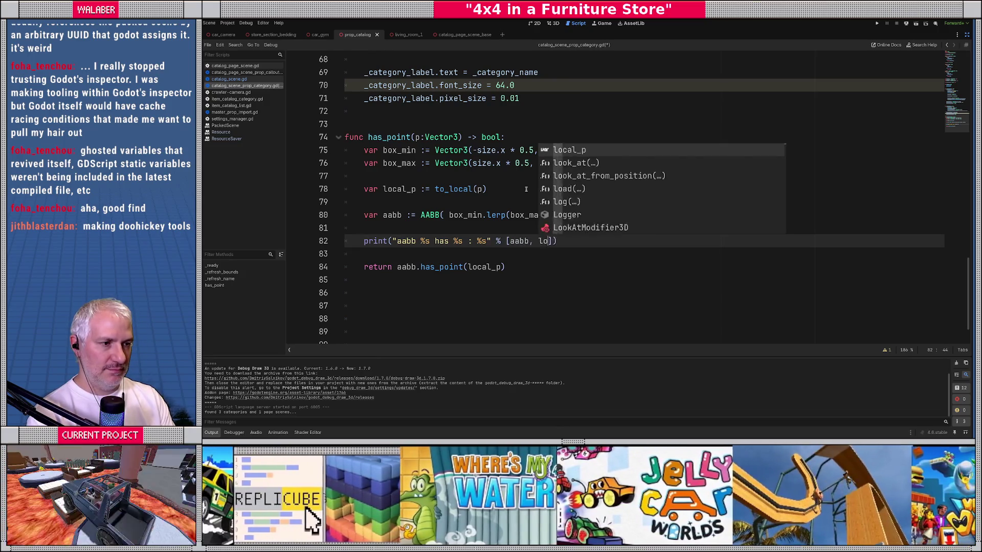
type(",")
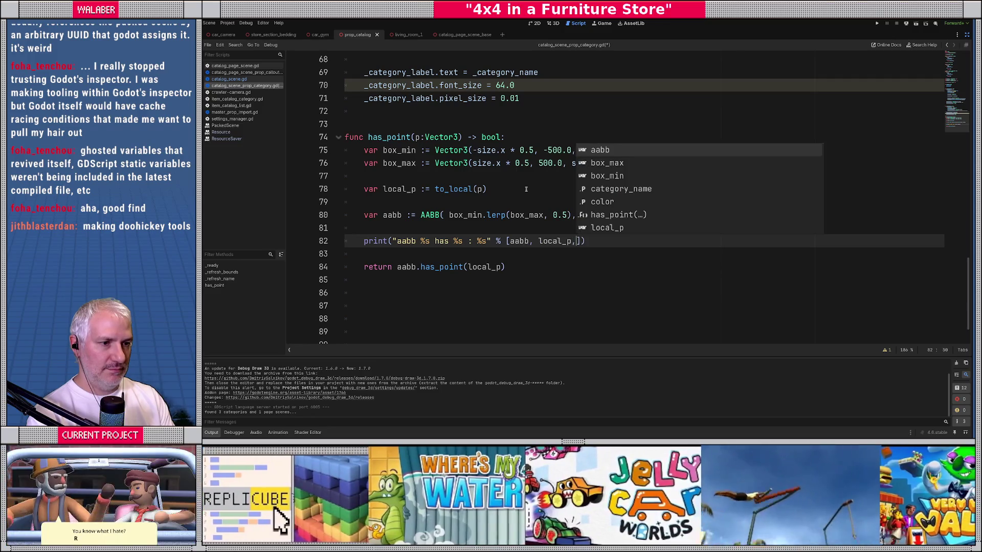
type(" aabb.has_po")
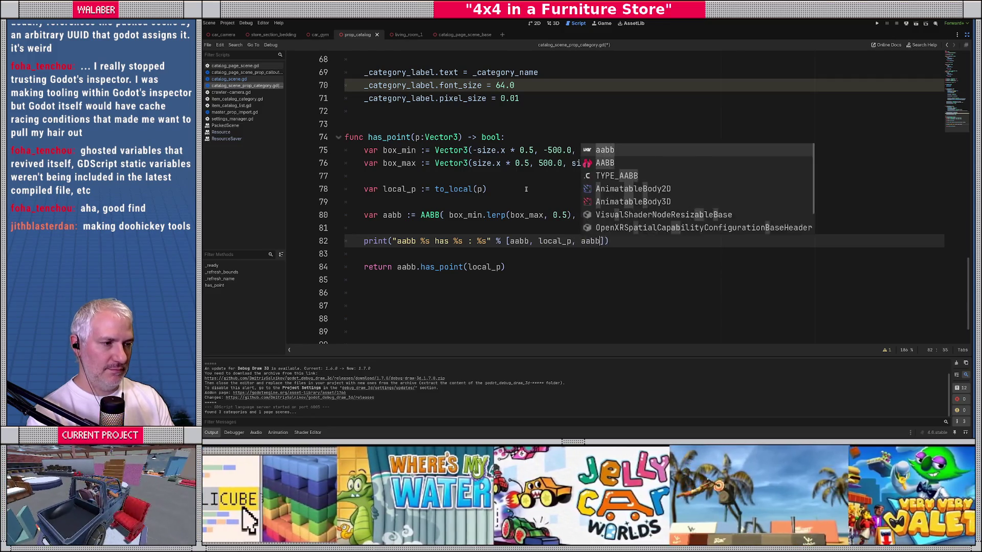
key("Return")
type("local_p")
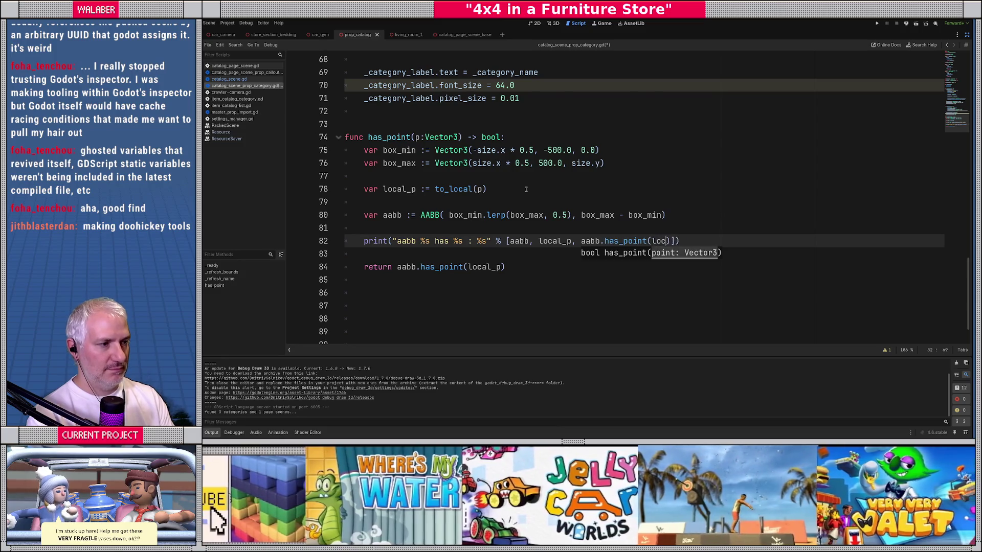
key("ctrl+s")
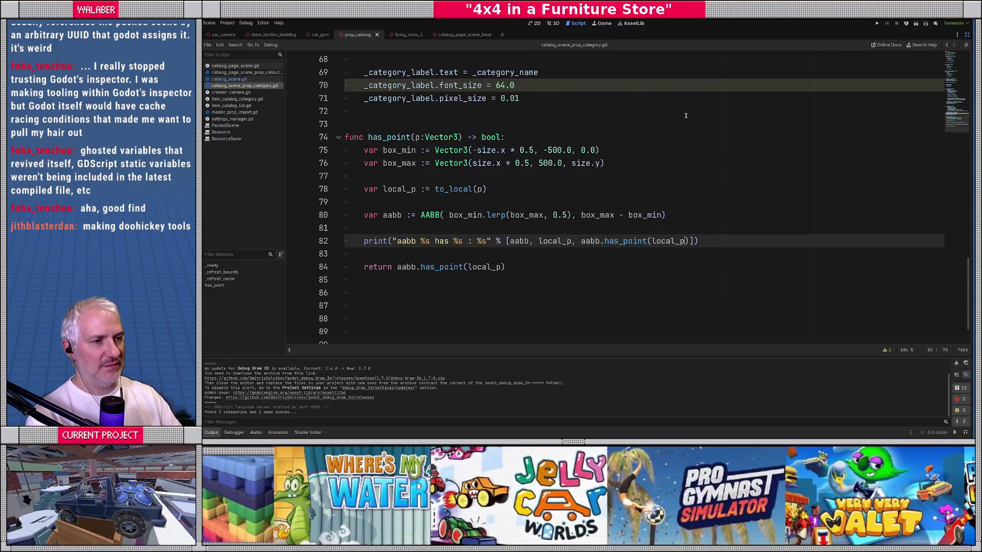
left_click(967, 34)
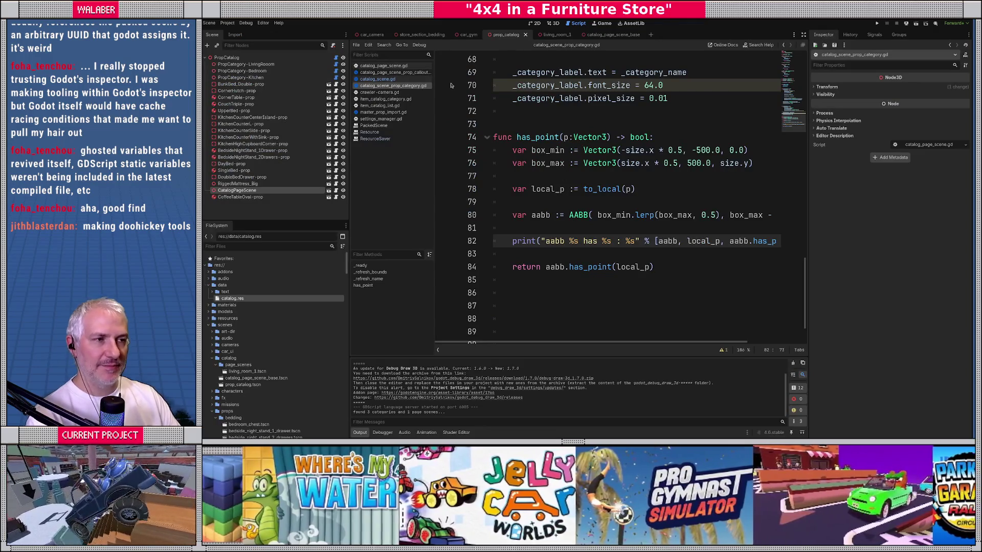
Run Build Catalog on PropCatalog and enlarge the Output panel to read the has_point debug prints.
left_click(221, 59)
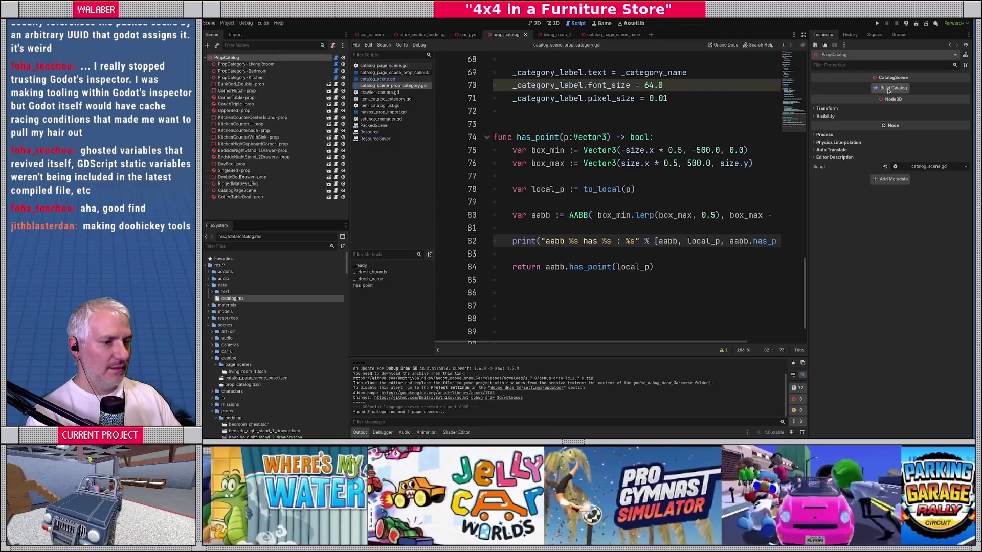
left_click(890, 88)
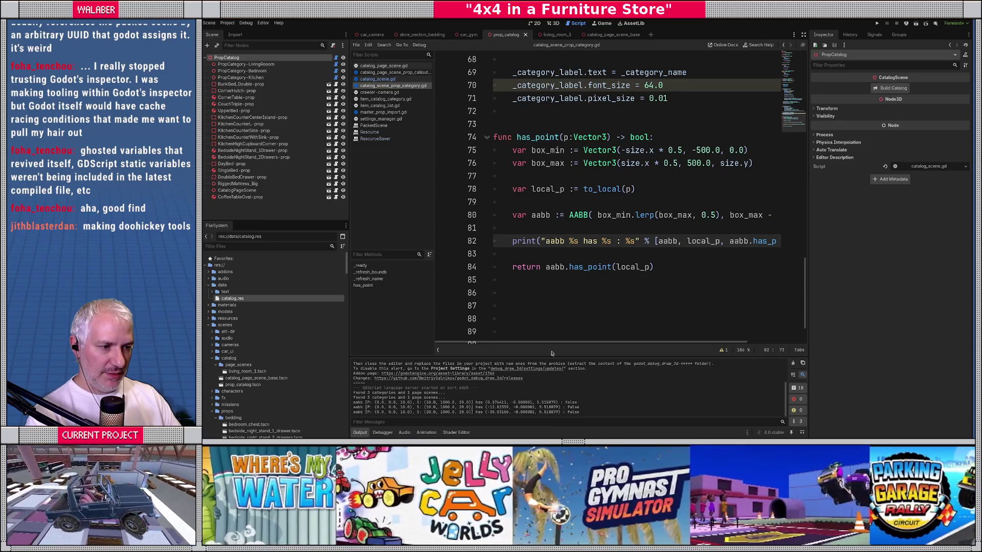
left_click_drag(573, 357, 576, 315)
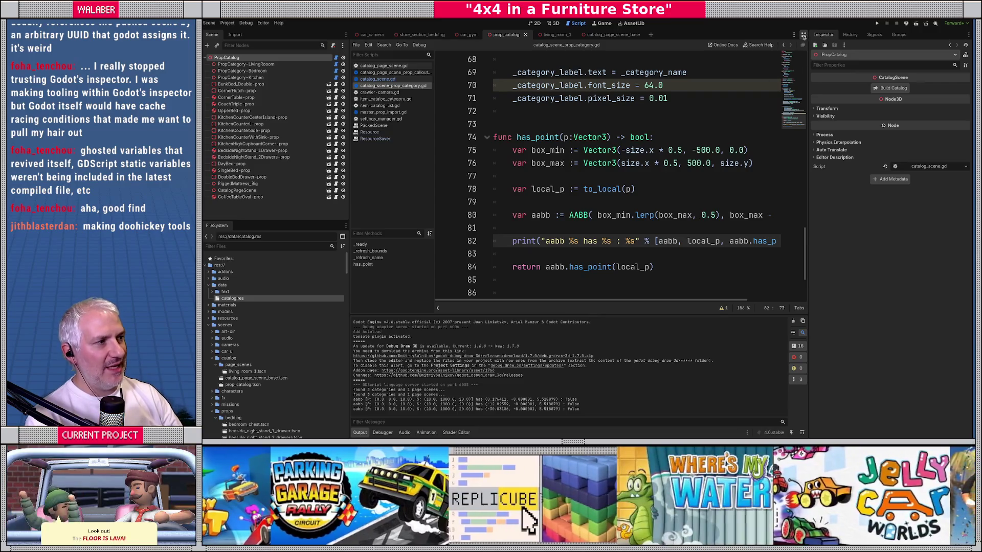
Remove .lerp(box_max, 0.5) from line 80 so the AABB starts at box_min, checking the AABB docs.
left_click(803, 34)
mouse_move(485, 215)
left_mouse_down()
mouse_move(588, 215)
mouse_move(571, 216)
left_mouse_up()
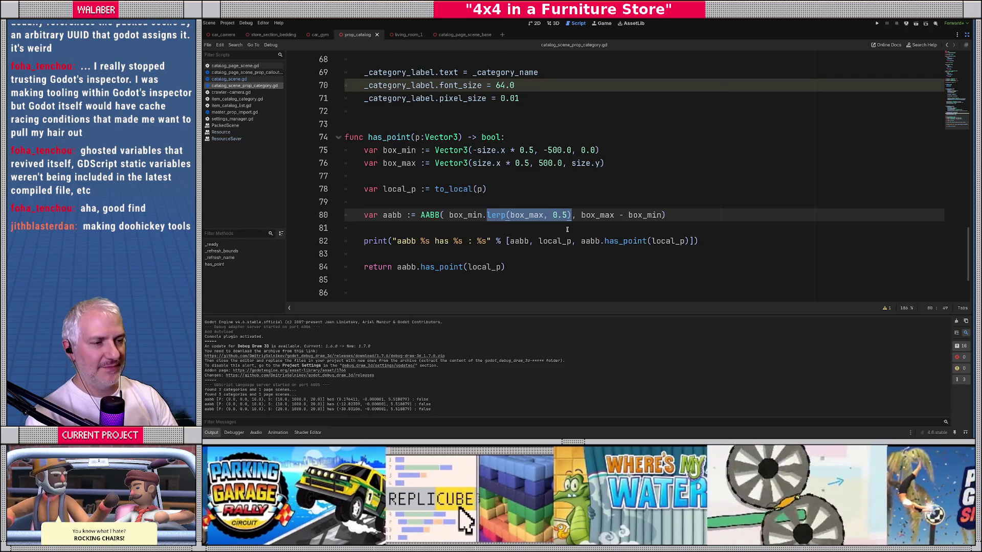
key("BackSpace")
key("BackSpace")
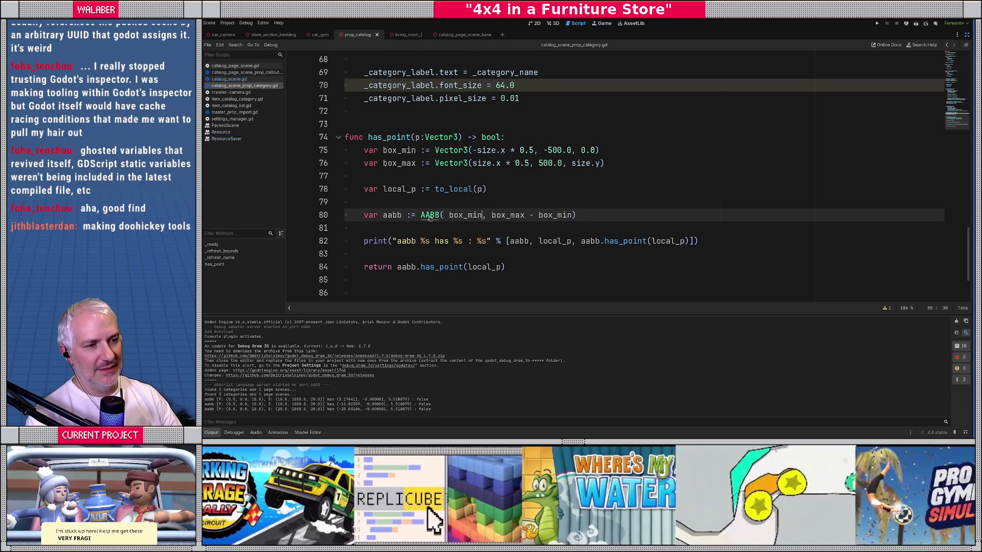
left_click(429, 215, "ctrl")
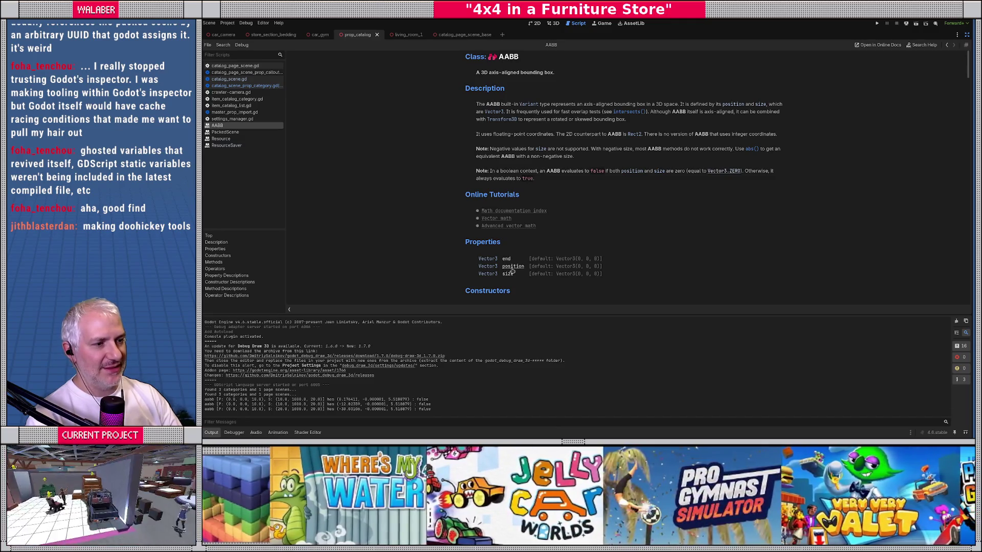
key("alt+Left")
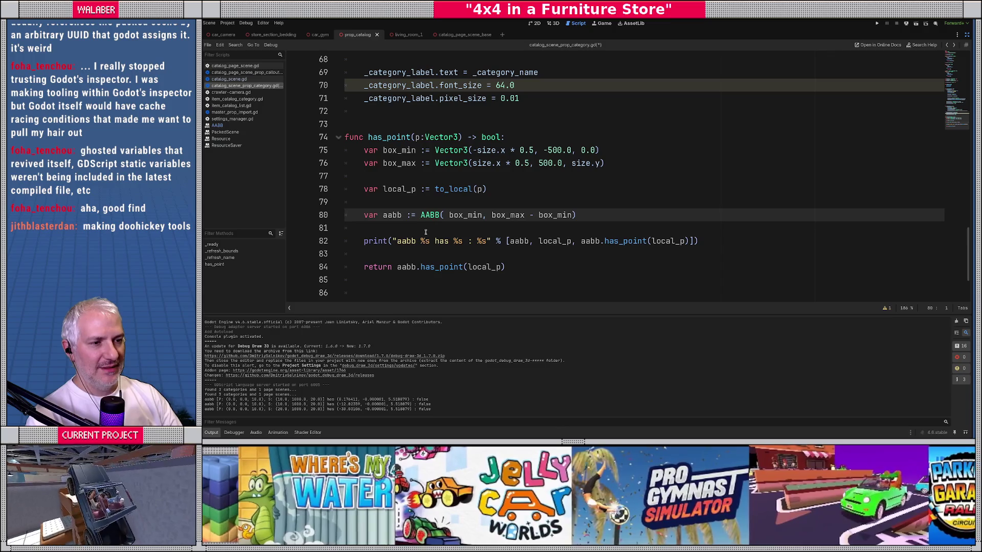
left_click(364, 241)
key("Up")
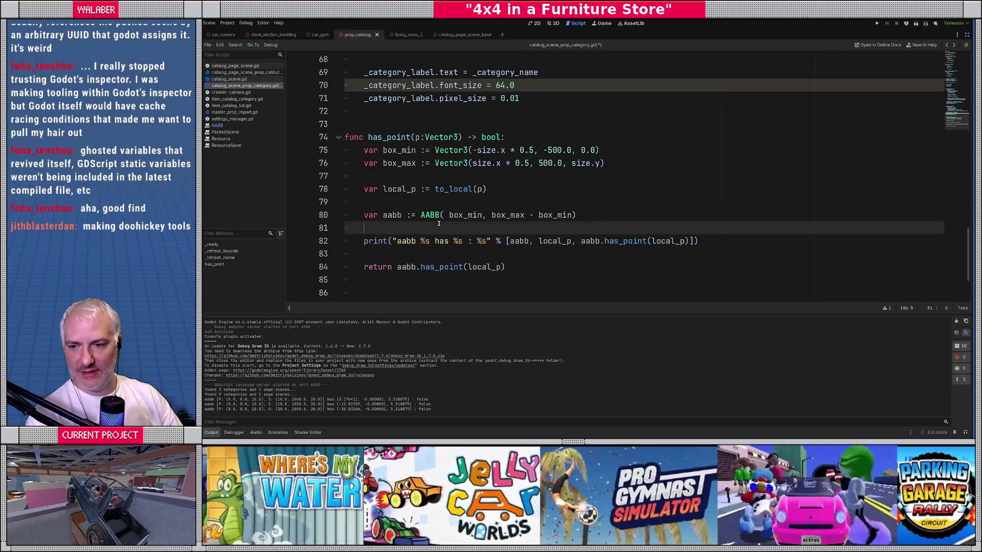
Save the category script, rebuild the catalog, and expand catalog.res's Categories in the Inspector.
key("ctrl+s")
left_click(966, 35)
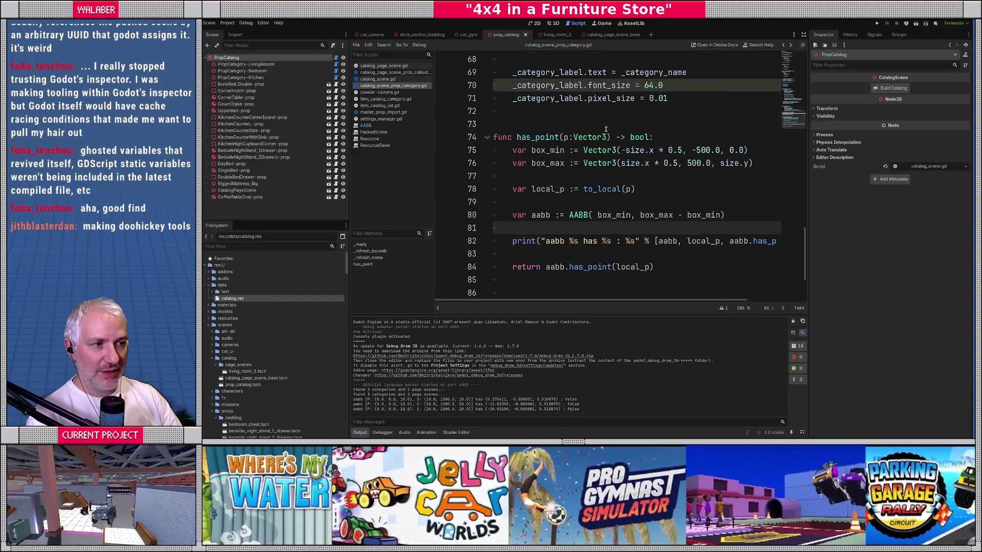
left_click(894, 88)
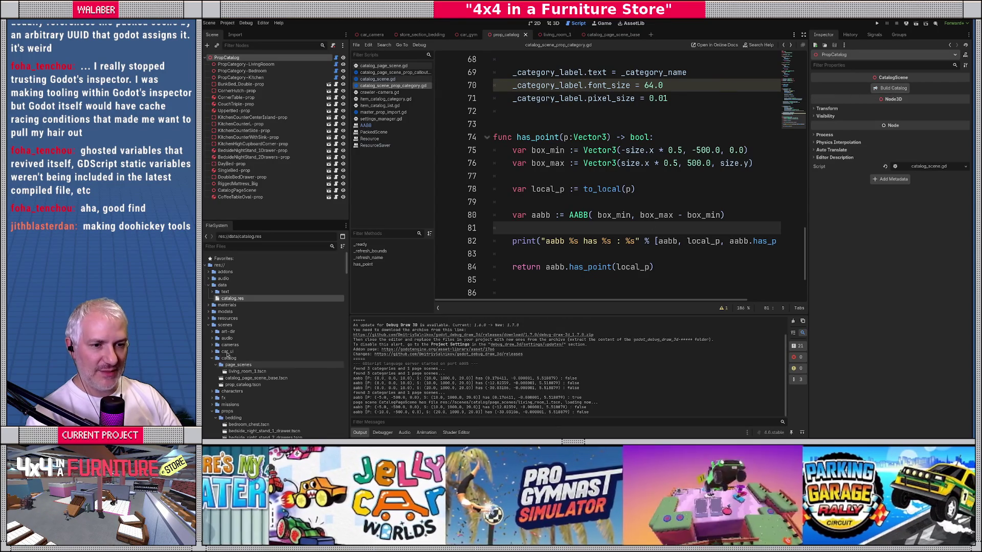
left_click(224, 299)
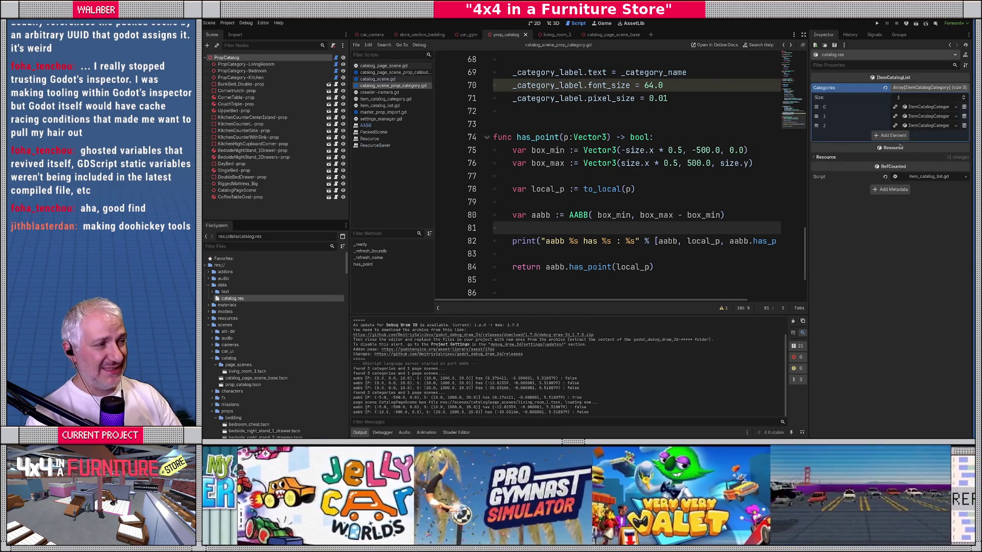
left_click(916, 87)
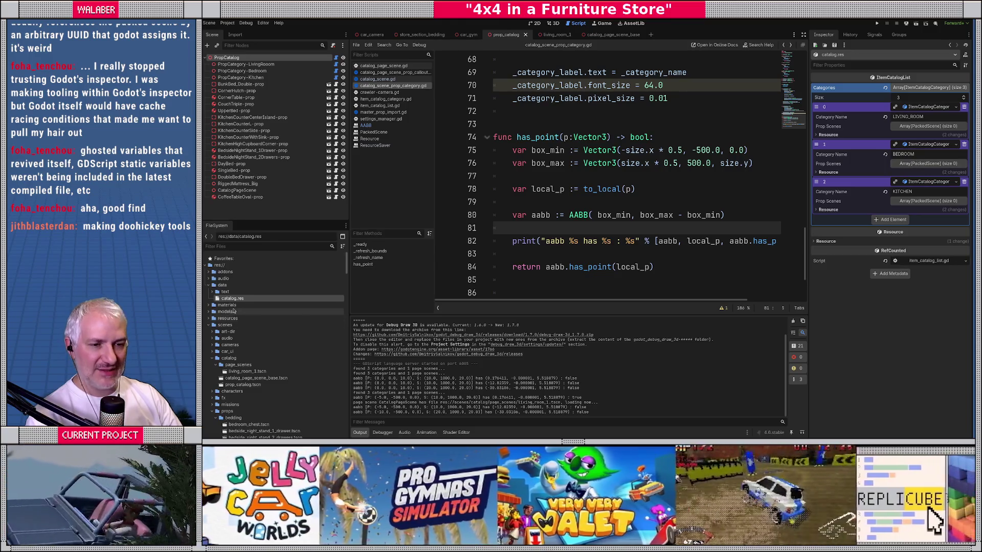
Delete catalog.res, then reopen the regenerated catalog.res and expand its Categories.
key("Delete")
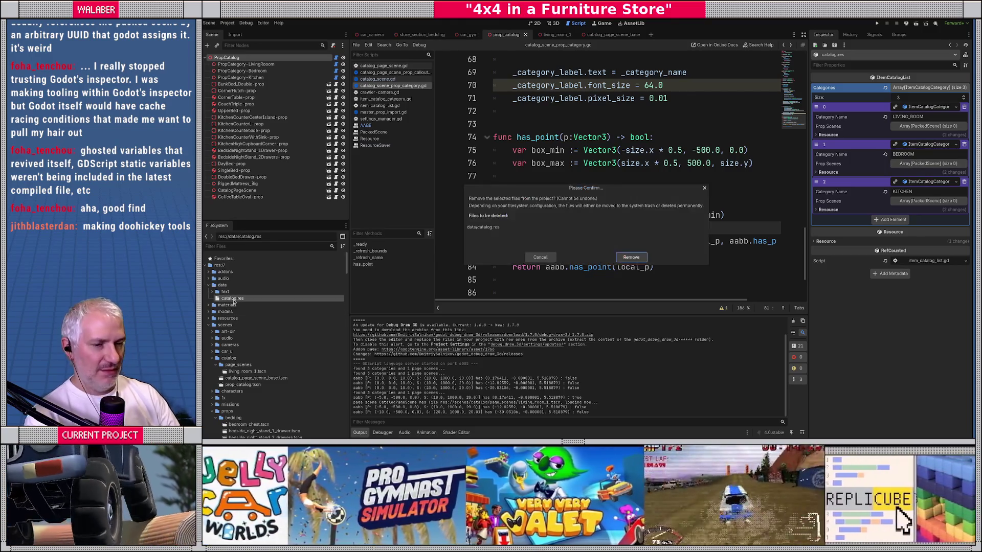
key("Return")
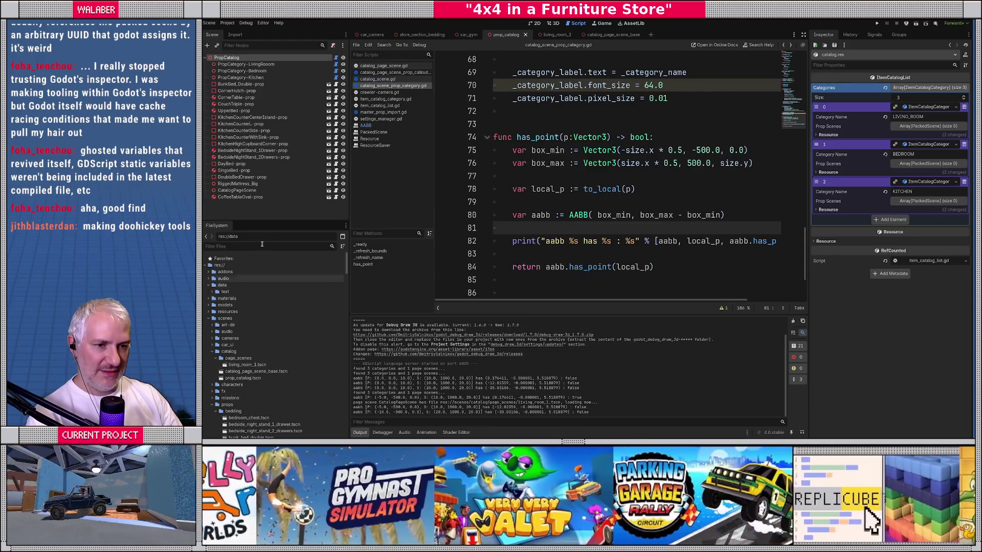
left_click(227, 57)
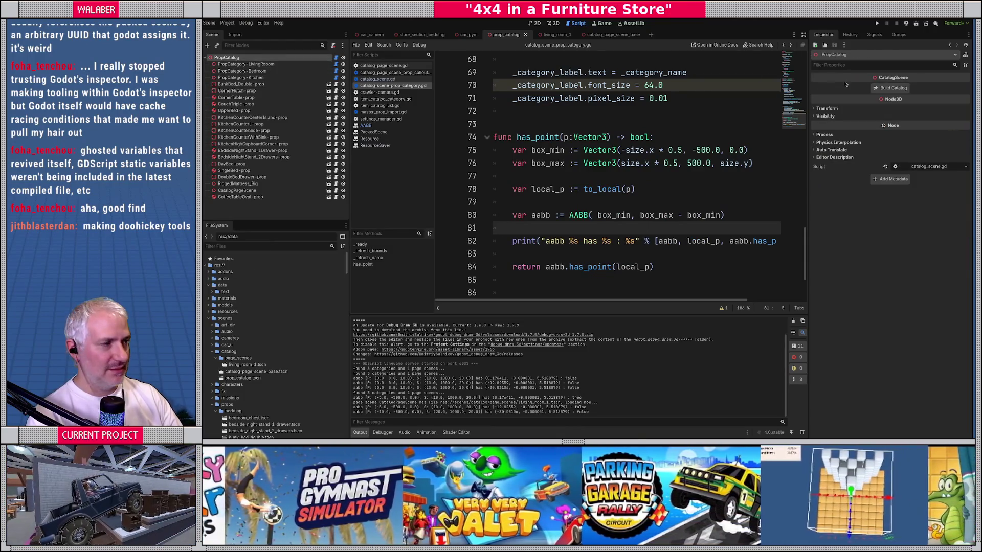
left_click(233, 299)
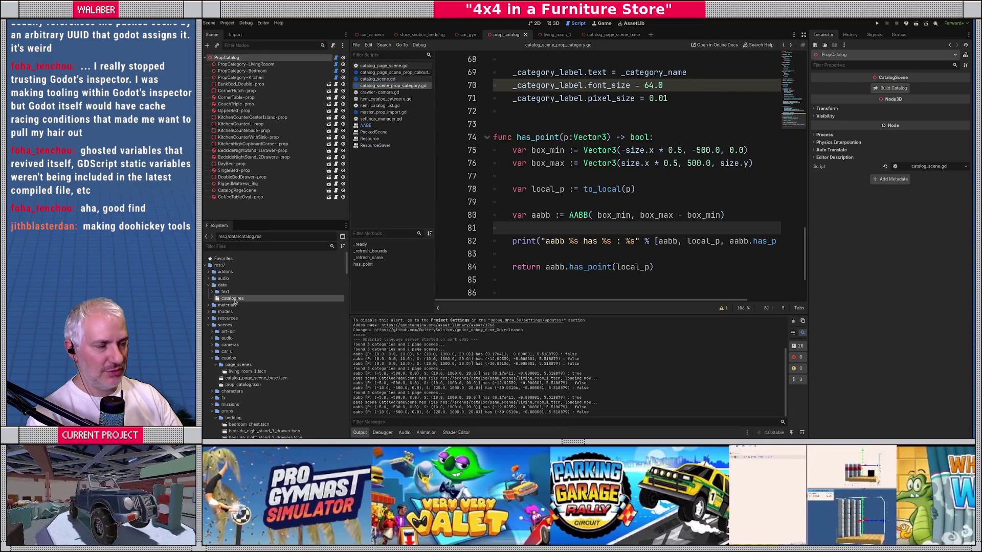
left_click(921, 88)
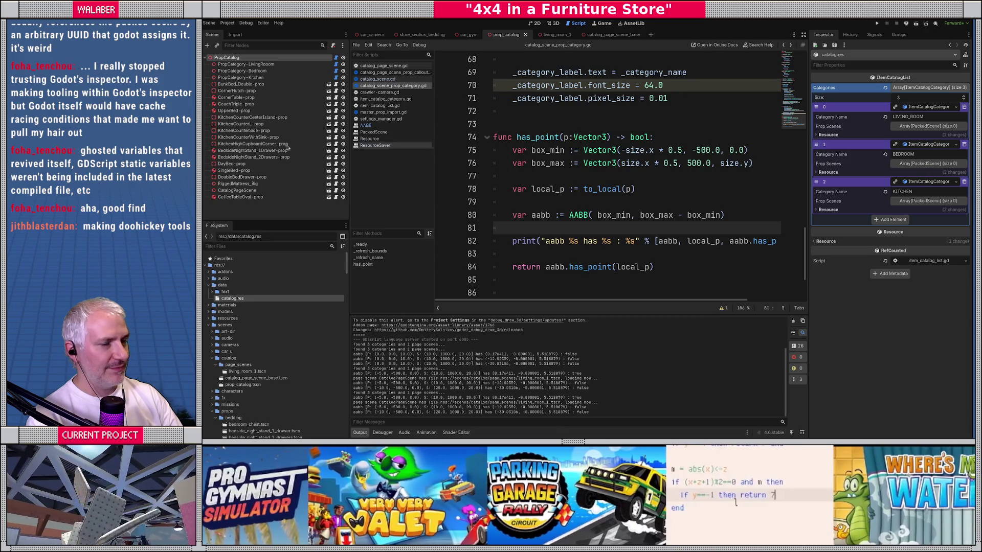
Delete catalog.res from the data folder again and reload the current project.
left_click(224, 311)
left_click(223, 299)
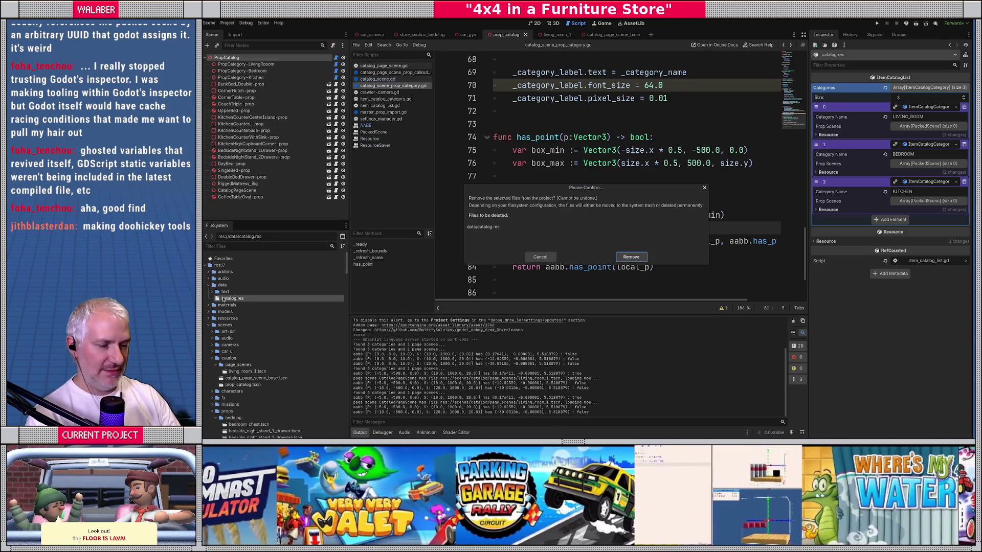
key("Delete")
left_click(632, 258)
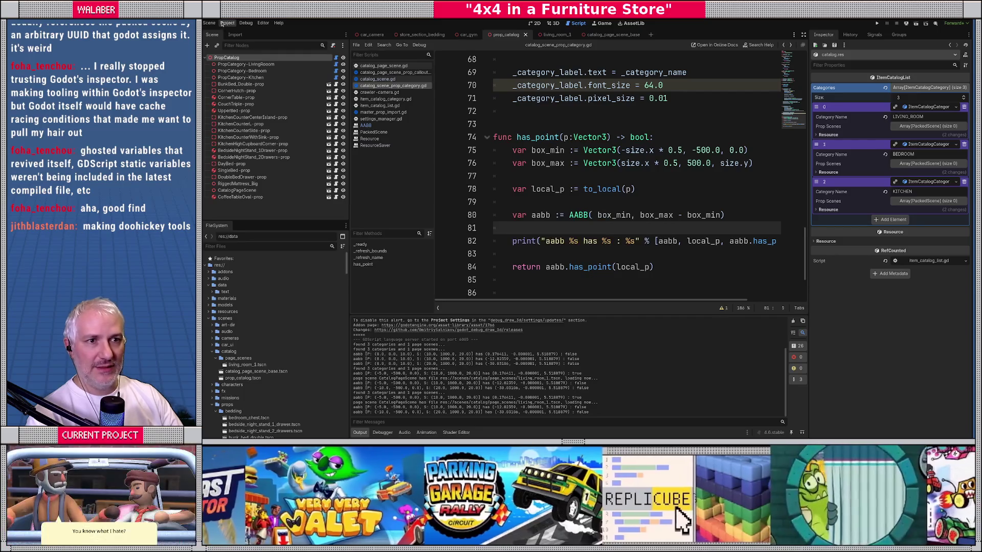
left_click(223, 24)
left_click(245, 98)
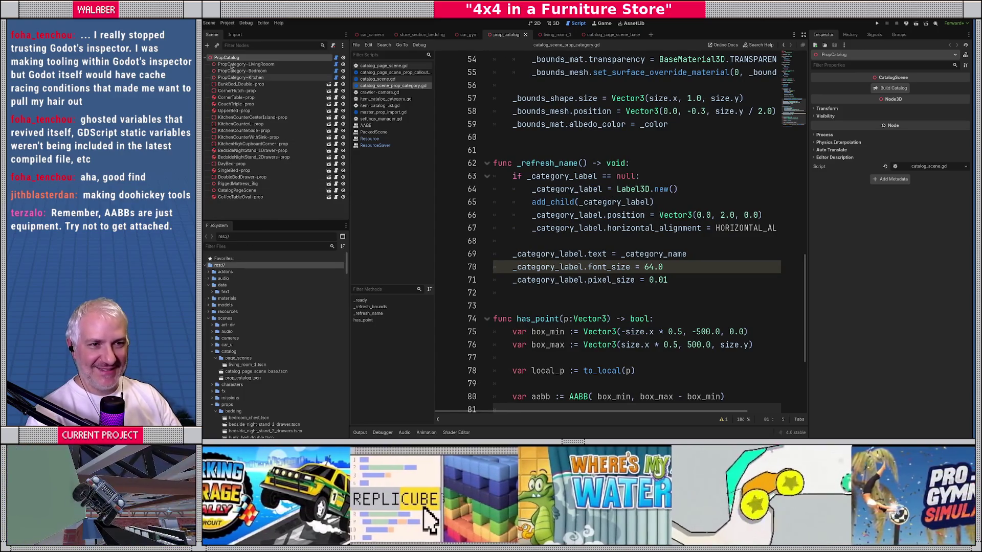
Rebuild the catalog and expand BEDROOM, LIVING_ROOM and KITCHEN, showing LIVING_ROOM's prop scenes.
left_click(894, 88)
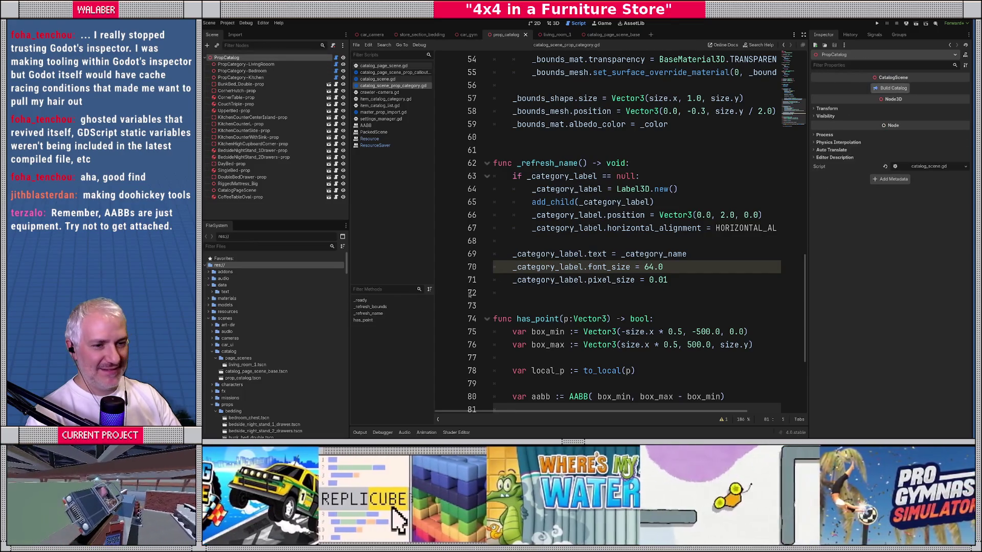
left_click(230, 299)
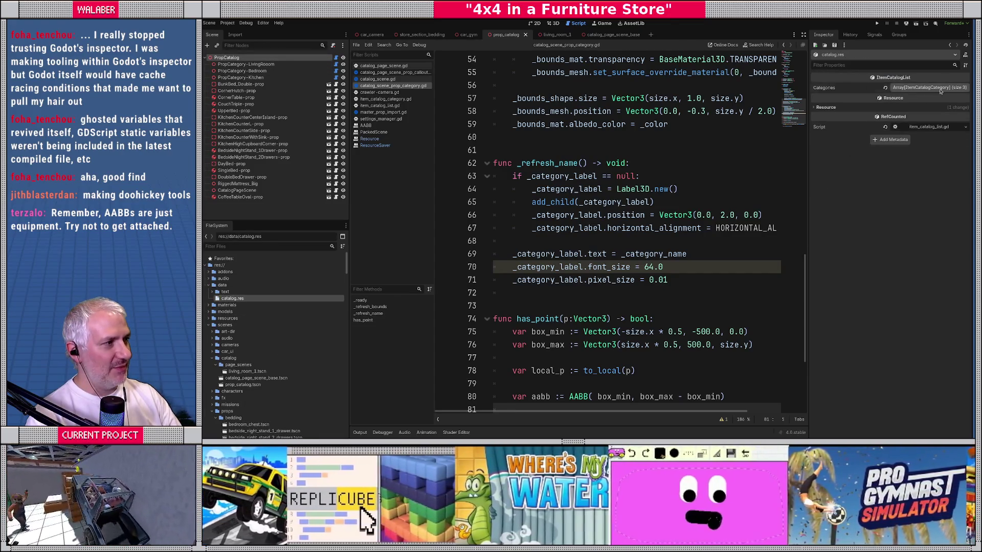
left_click(929, 87)
left_click(911, 125)
left_click(911, 116)
left_click(912, 107)
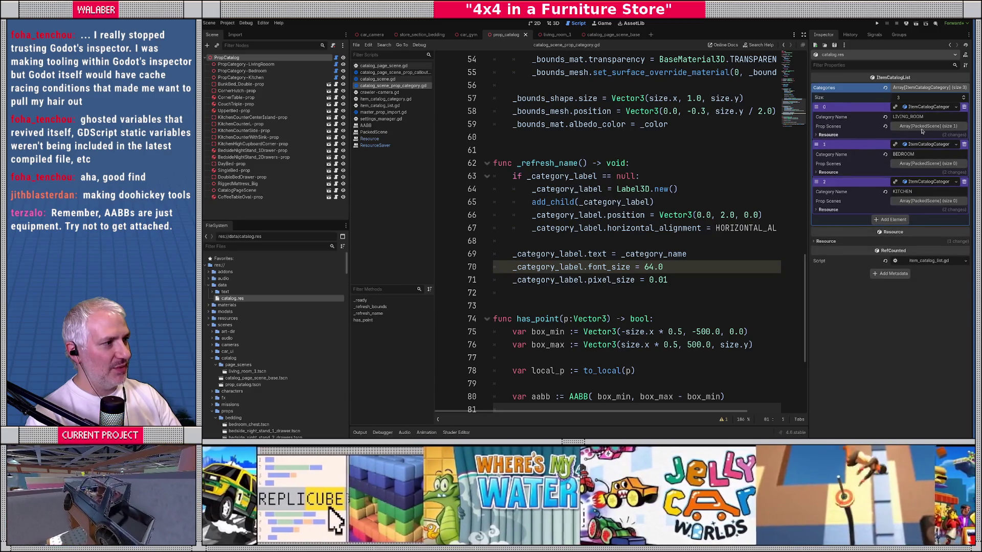
left_click(848, 127)
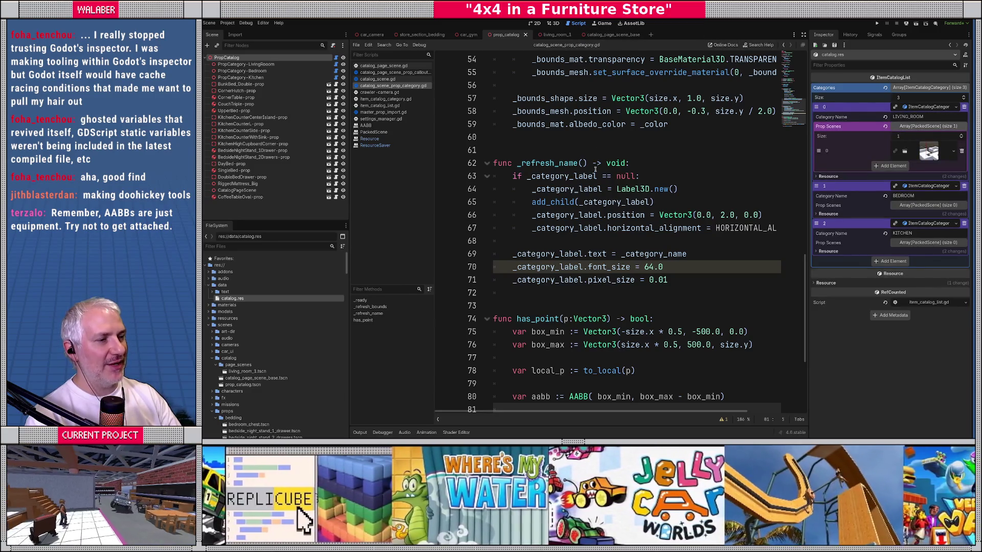
Open catalog_scene.gd full-width and add an empty line at the start of _build_catalog.
left_click(803, 34)
left_click(439, 193)
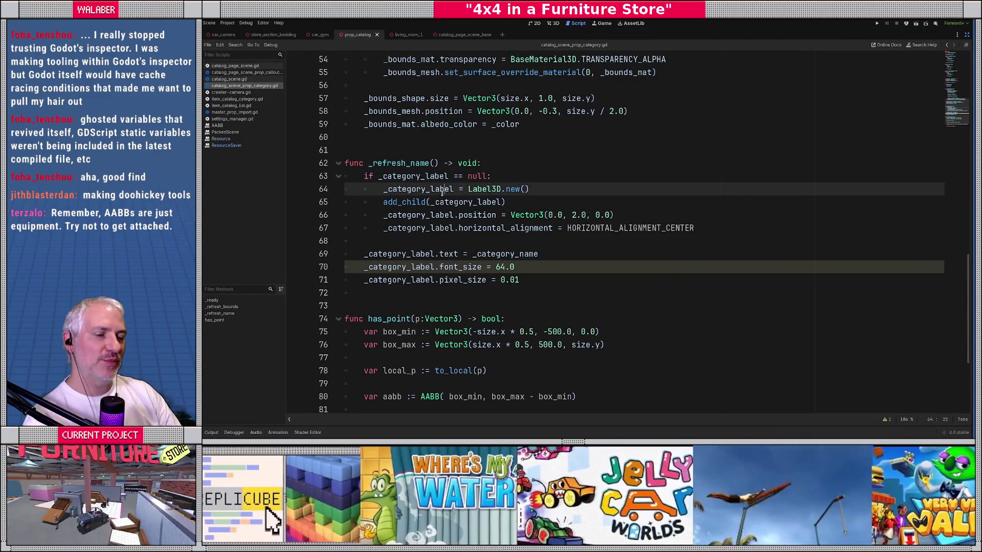
scroll(439, 195, "up", 5)
scroll(439, 196, "up", 2)
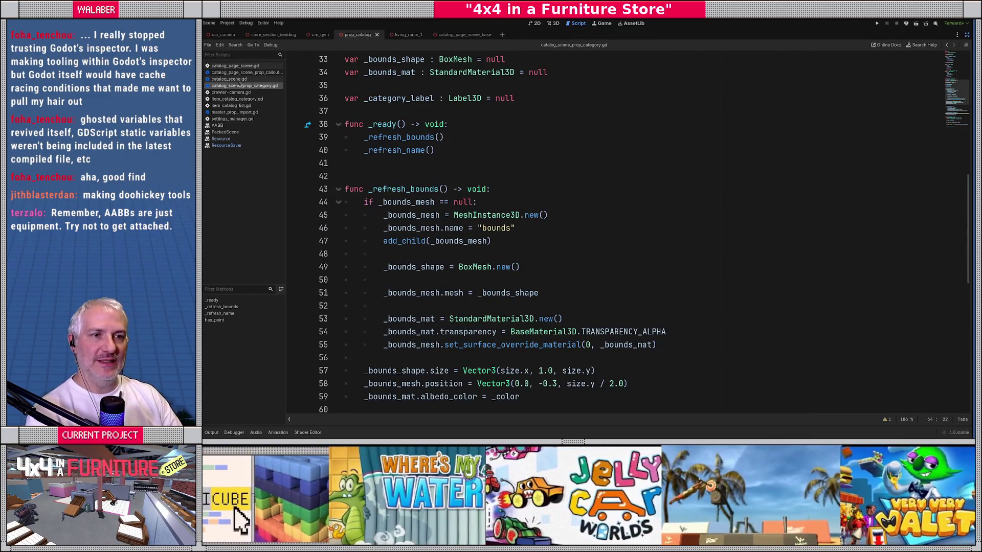
left_click(967, 34)
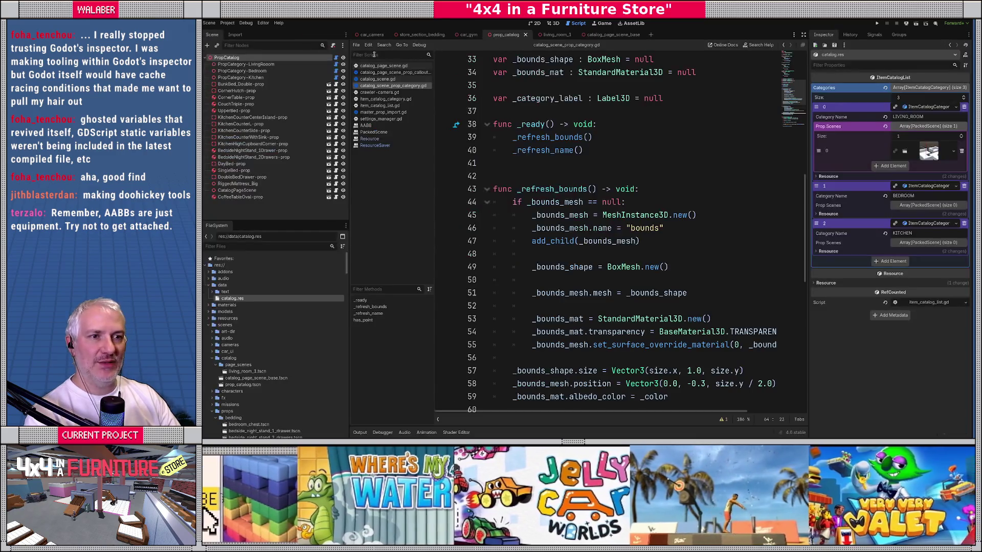
left_click(336, 58)
left_click(491, 111)
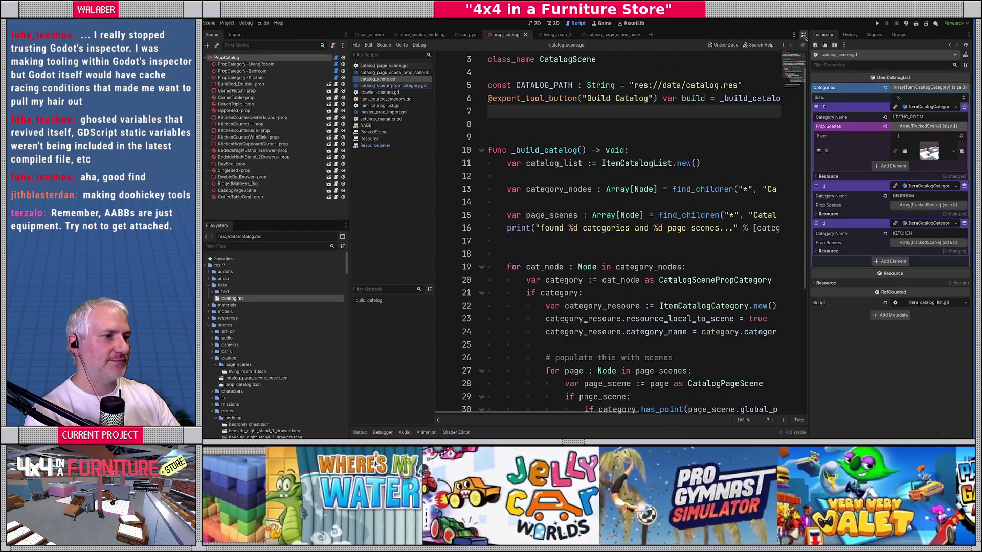
left_click(804, 34)
left_click(500, 156)
key("Return")
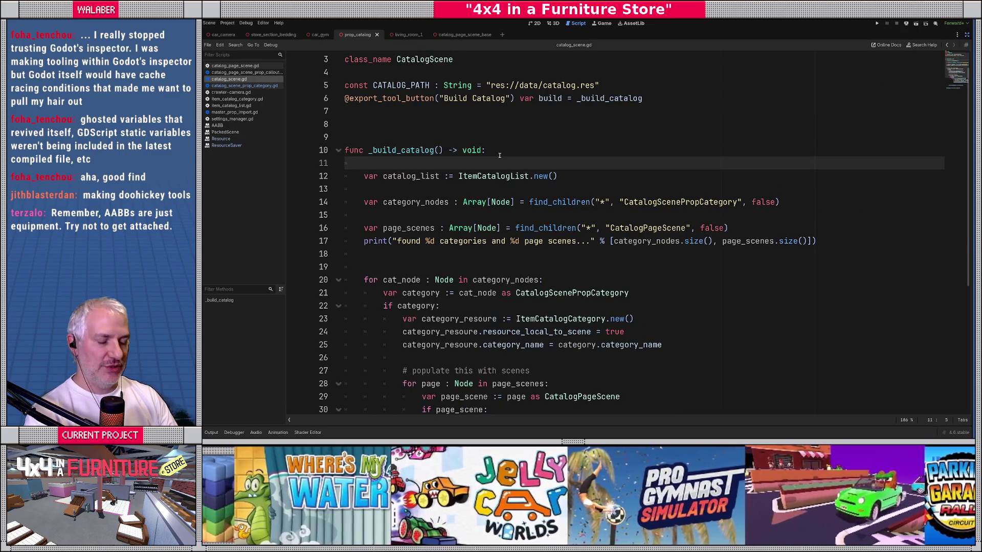
Add the comment '# delete the old catalog.' and browse ResourceSaver's members, then erase that trial line.
type("# delete the o")
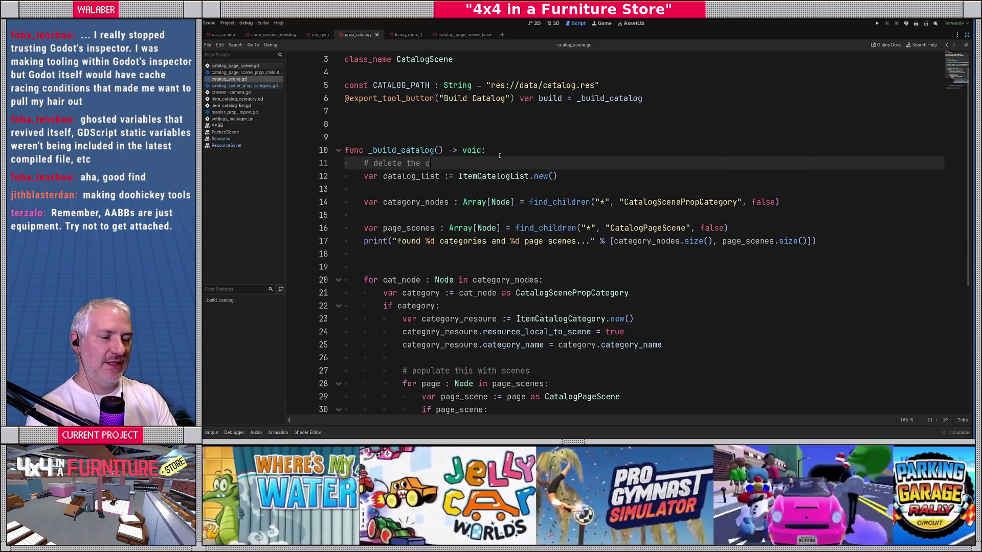
type("ld catalog")
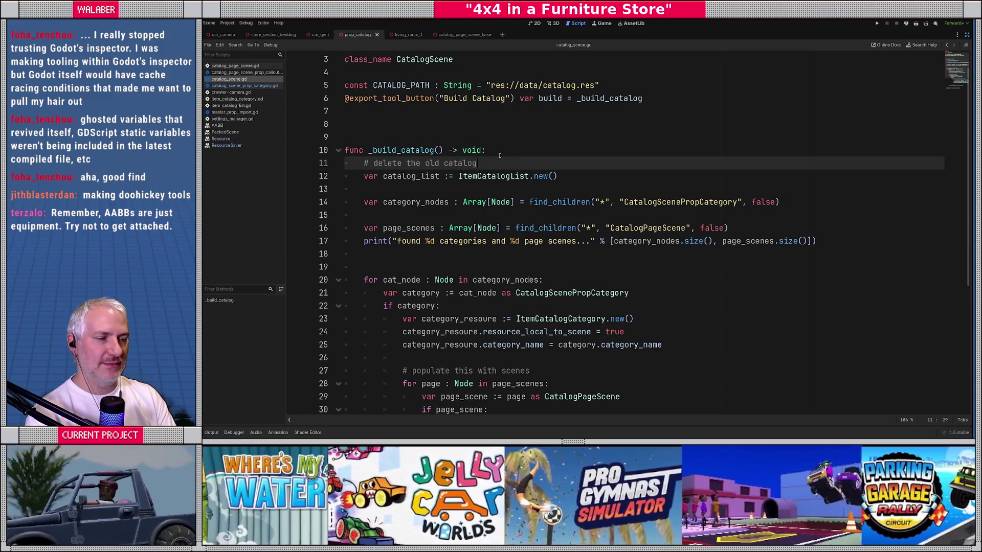
type(".")
key("Return")
type("Resource")
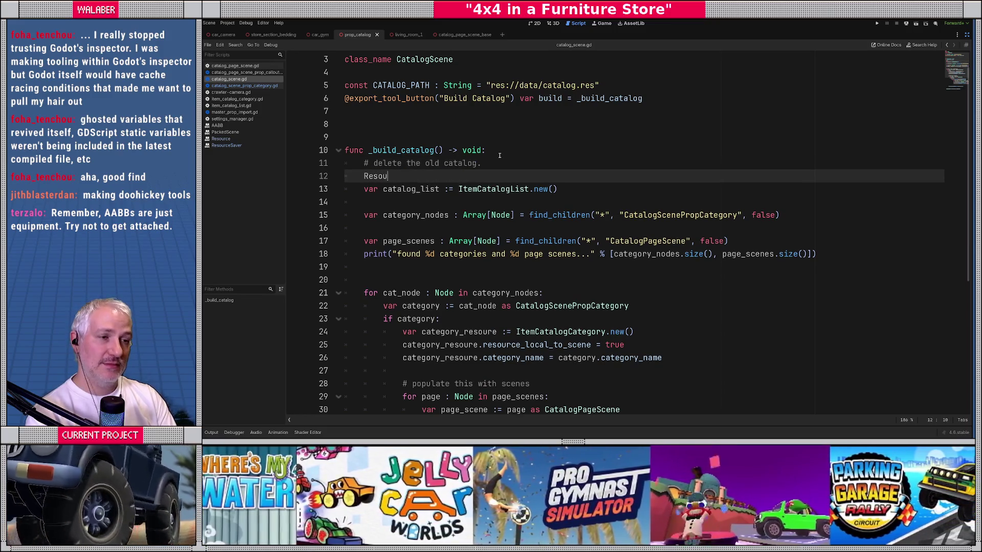
key("Down")
key("Down")
key("Return")
type(".")
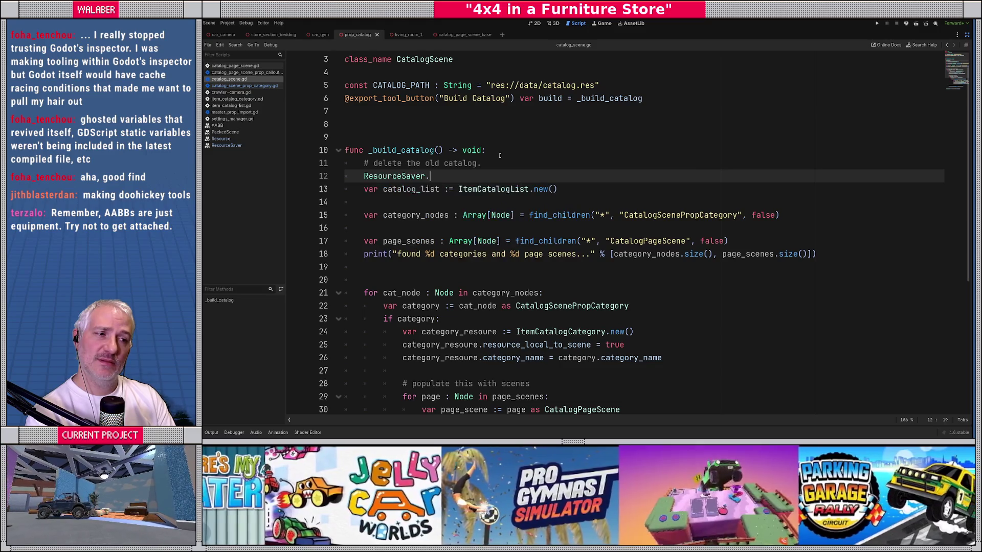
type("re")
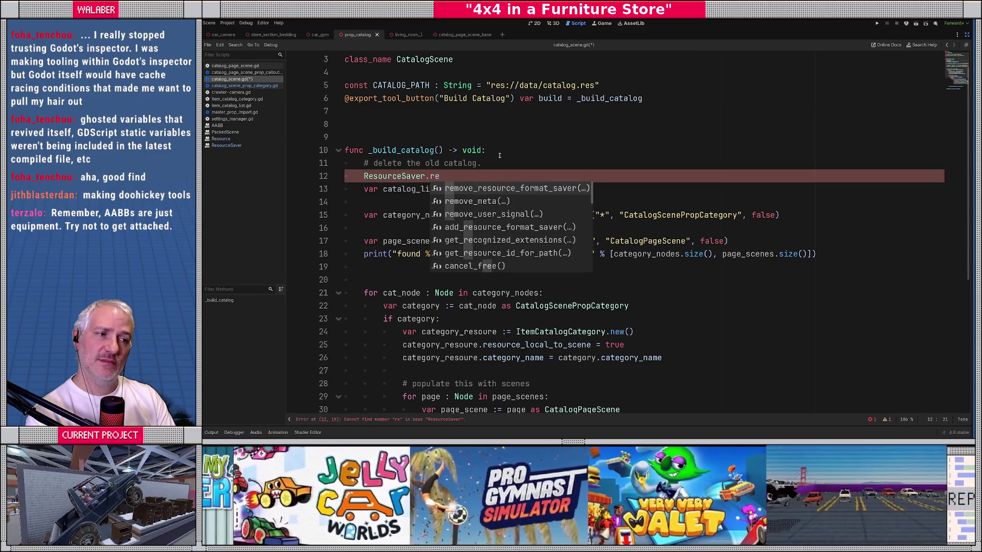
key("BackSpace")
key("BackSpace")
type("del")
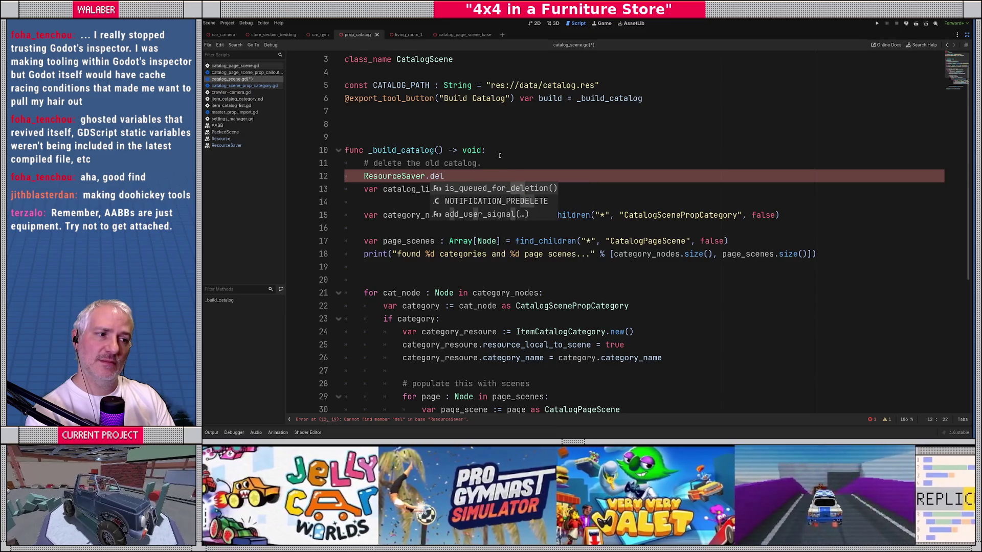
key("shift+Home")
key("BackSpace")
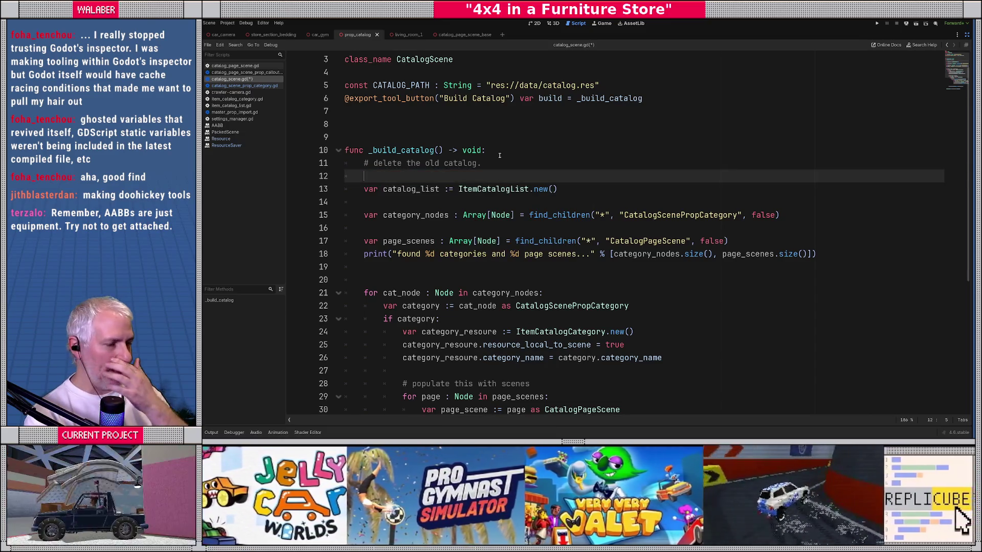
Read the ResourceSaver documentation, return to catalog_scene.gd, and switch to the browser search results.
scroll(502, 230, "down", 6)
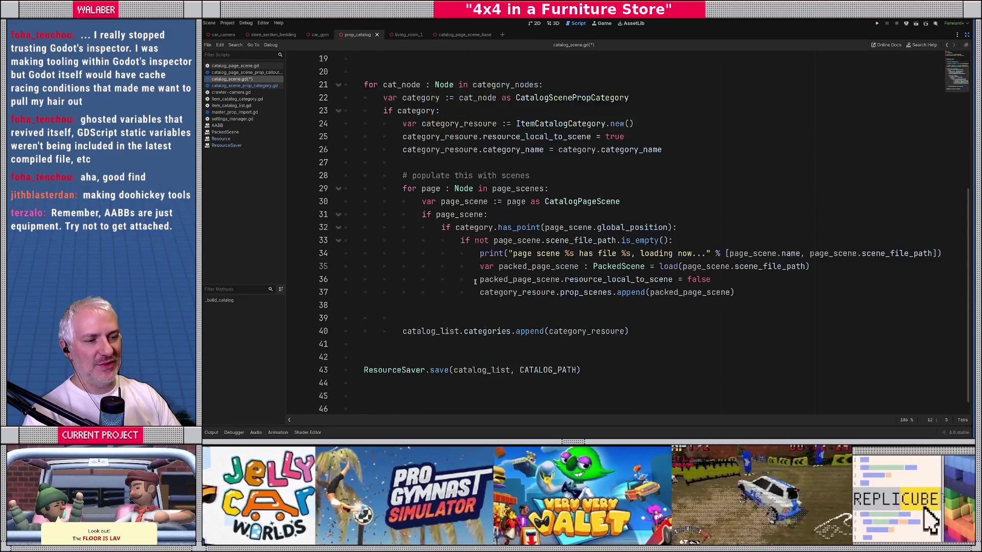
left_click(394, 359, "ctrl")
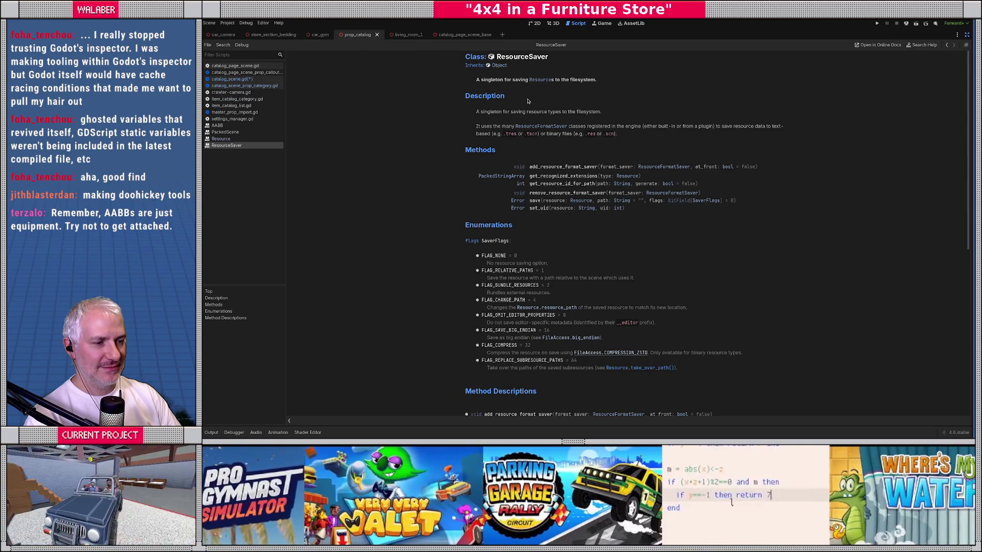
left_click(231, 78)
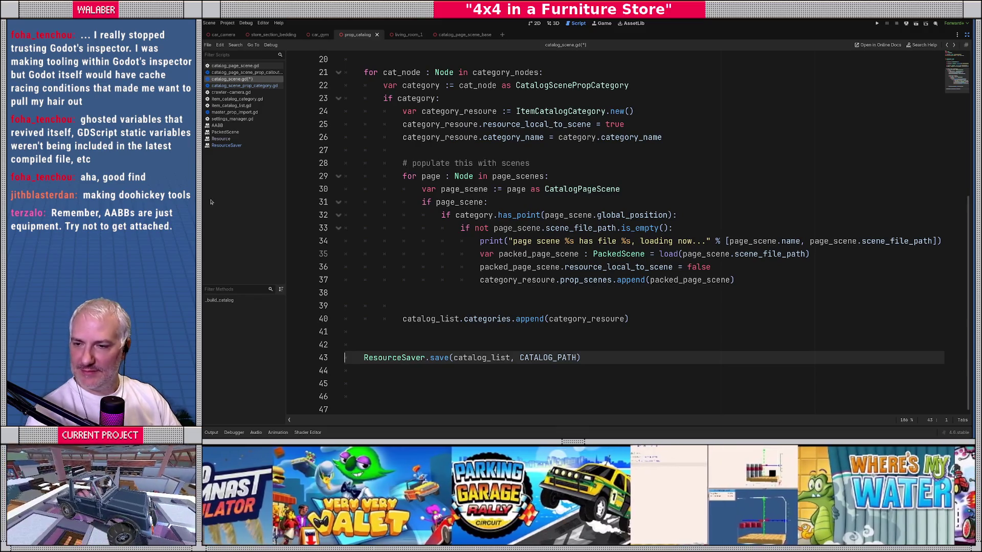
key("alt+Tab")
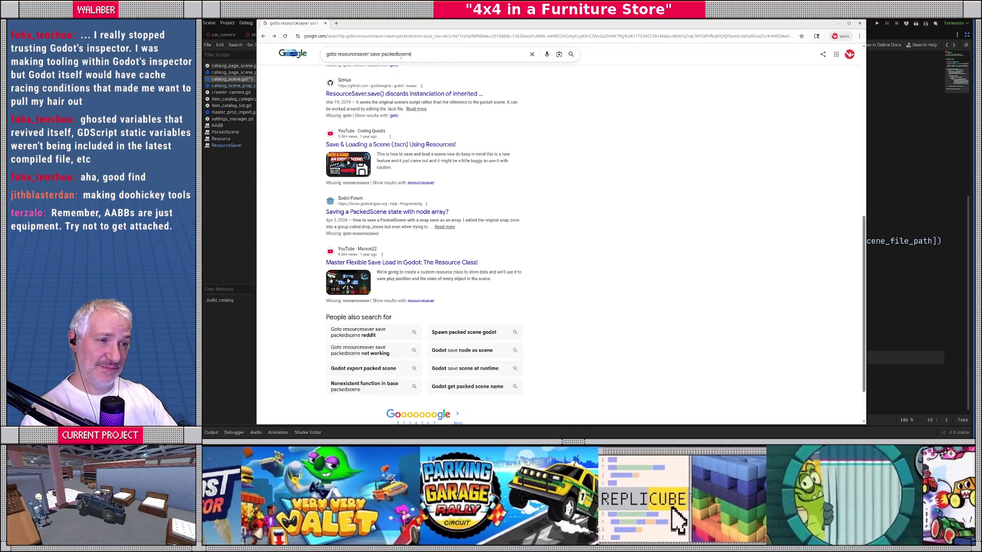
triple_click(422, 56)
type("godot")
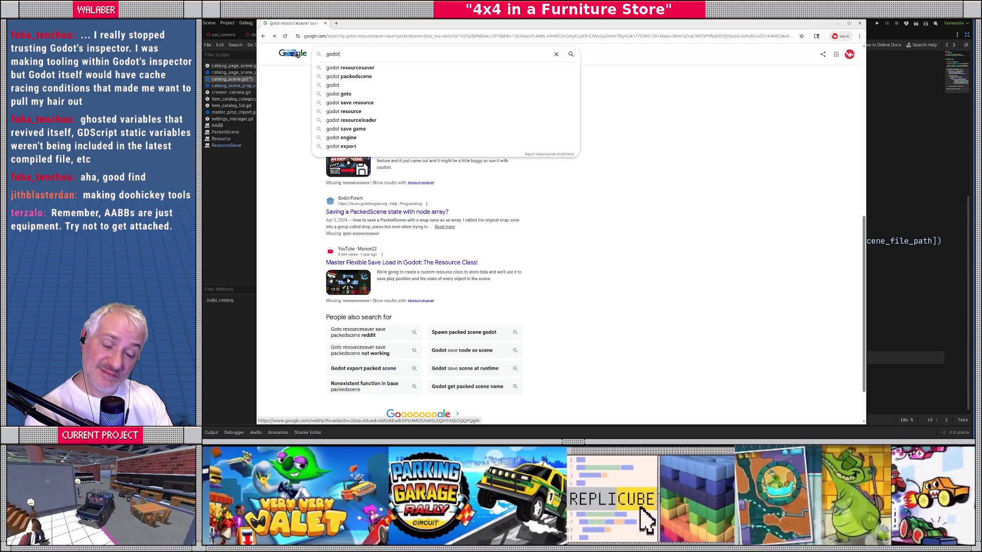
type(" delete r")
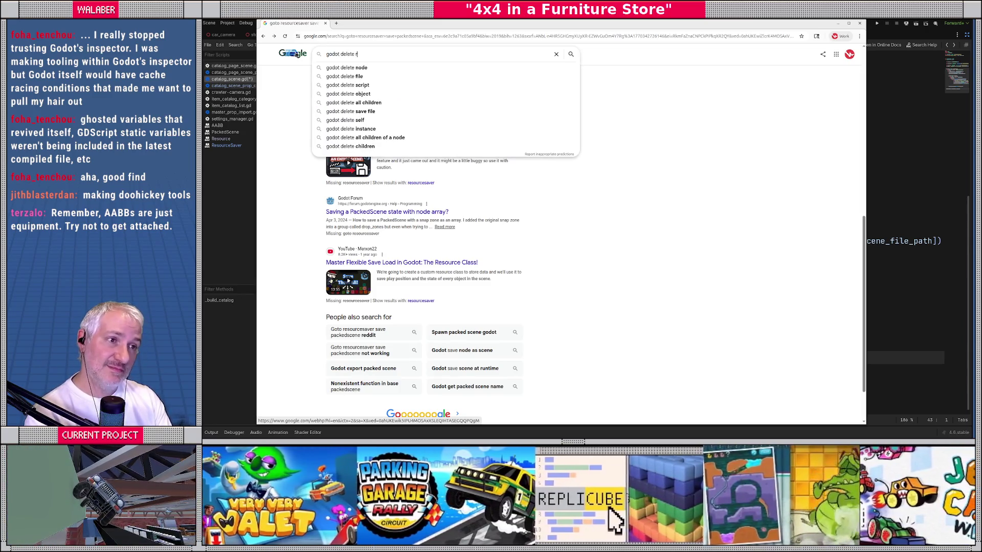
type("esource from code")
key("Return")
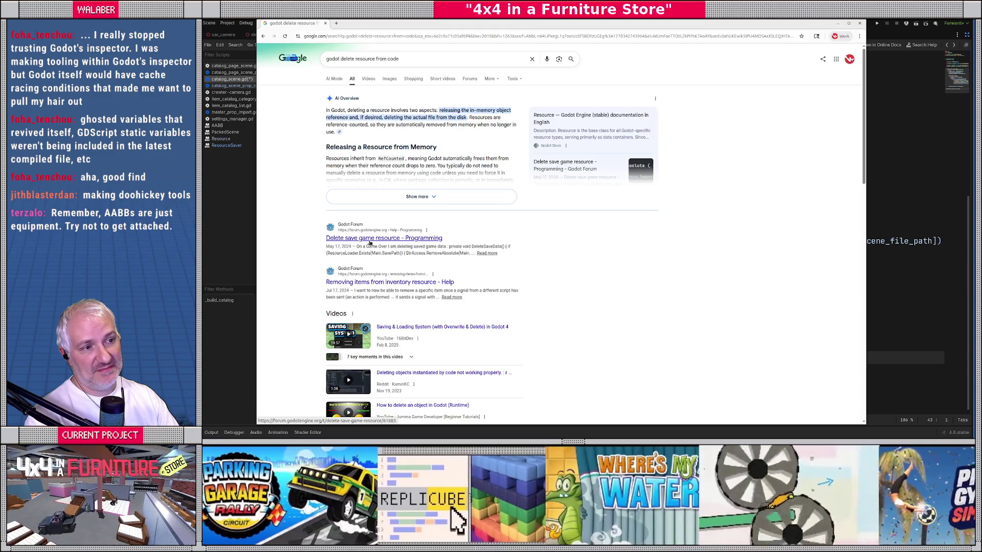
scroll(301, 274, "down", 5)
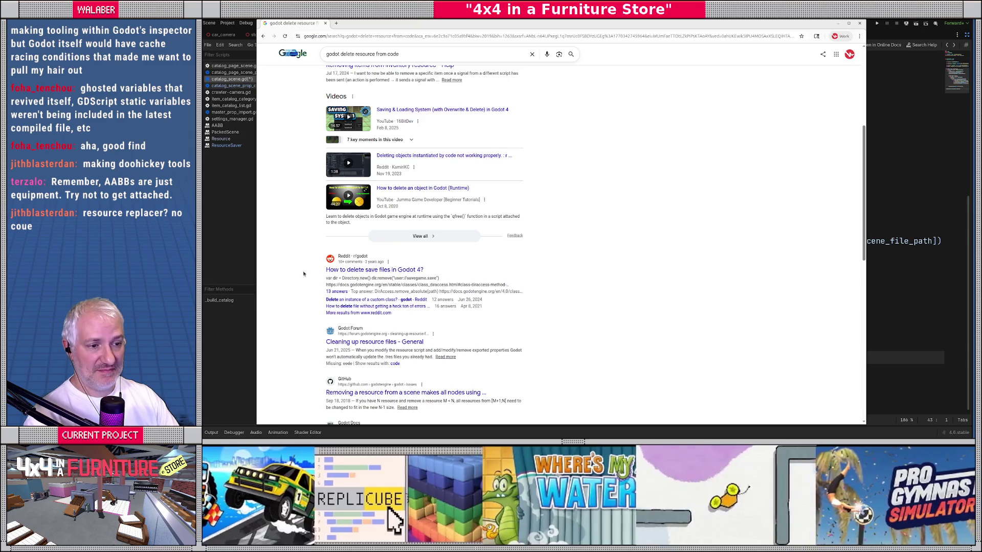
scroll(303, 274, "down", 1)
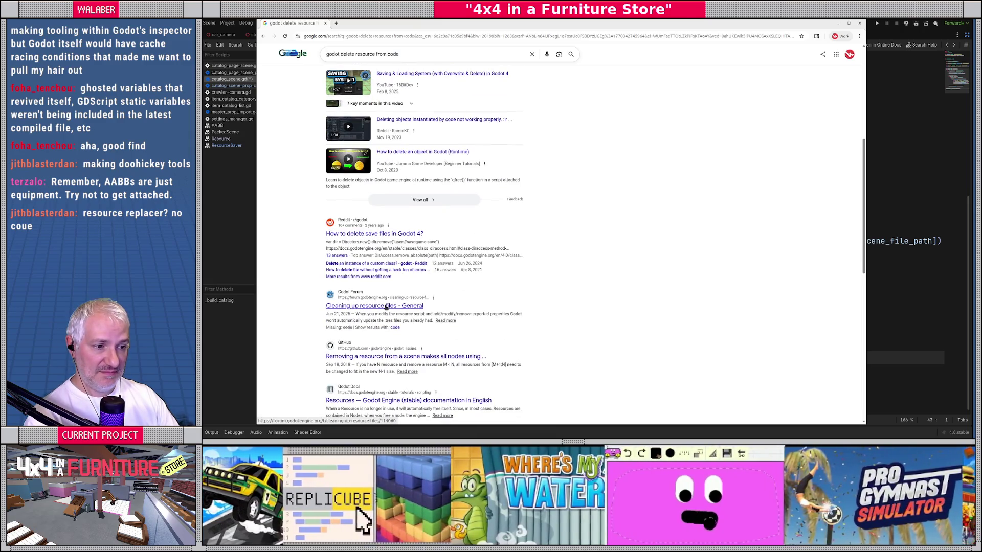
scroll(386, 307, "up", 6)
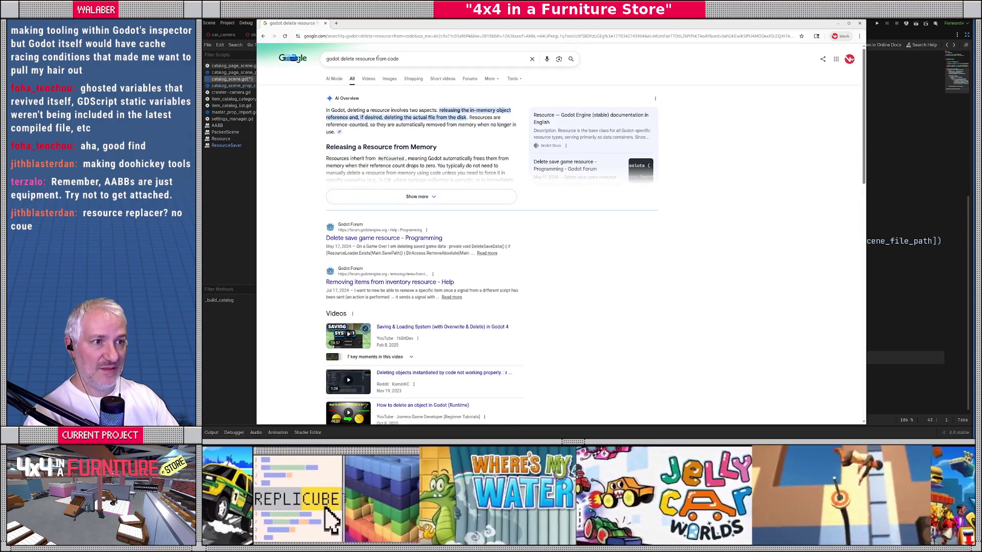
double_click(388, 58)
type("tool s")
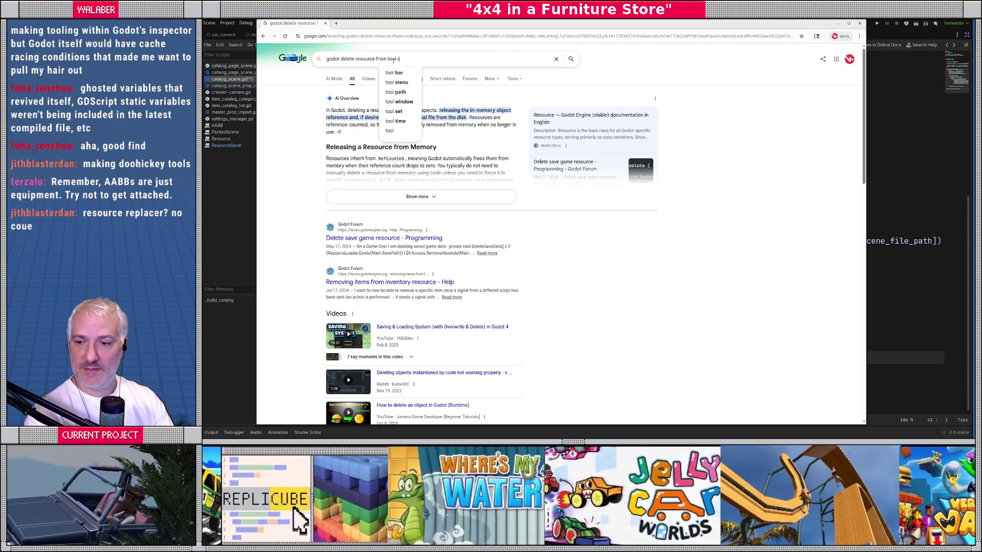
type("cript")
key("Return")
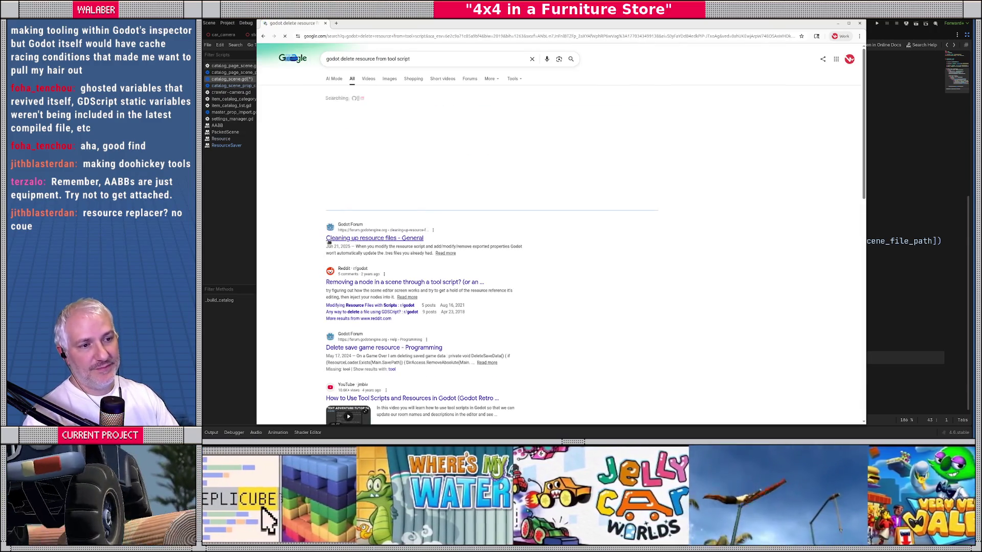
left_click(351, 239)
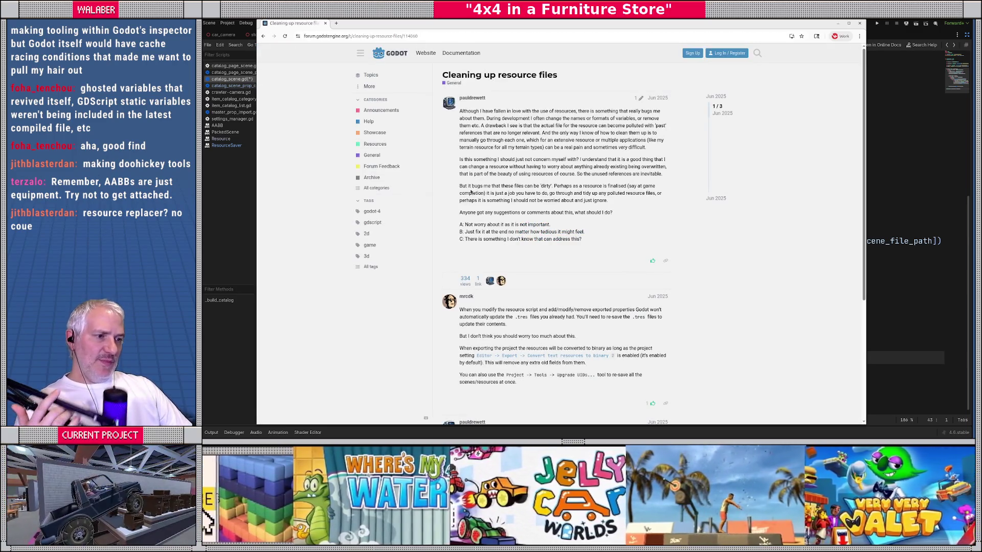
scroll(427, 193, "down", 2)
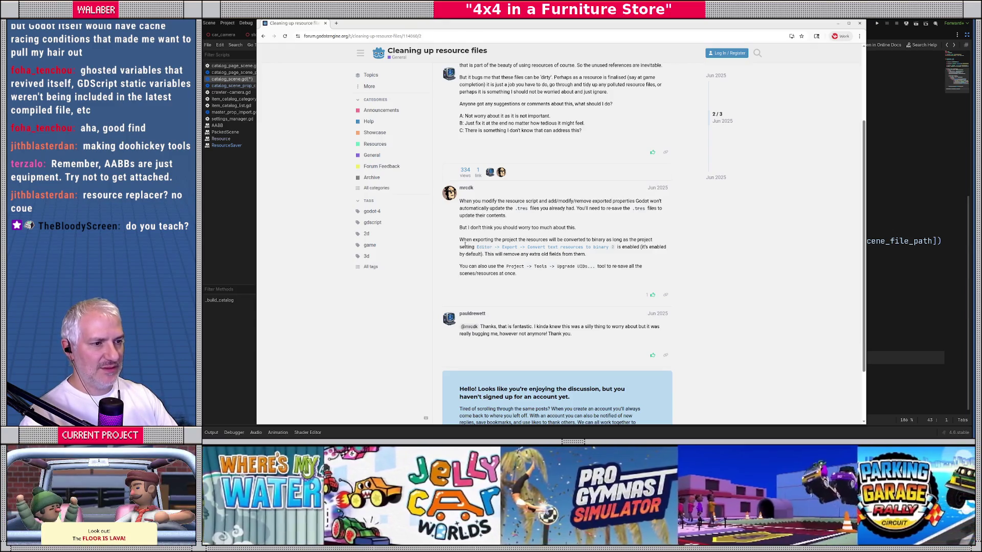
scroll(465, 244, "down", 2)
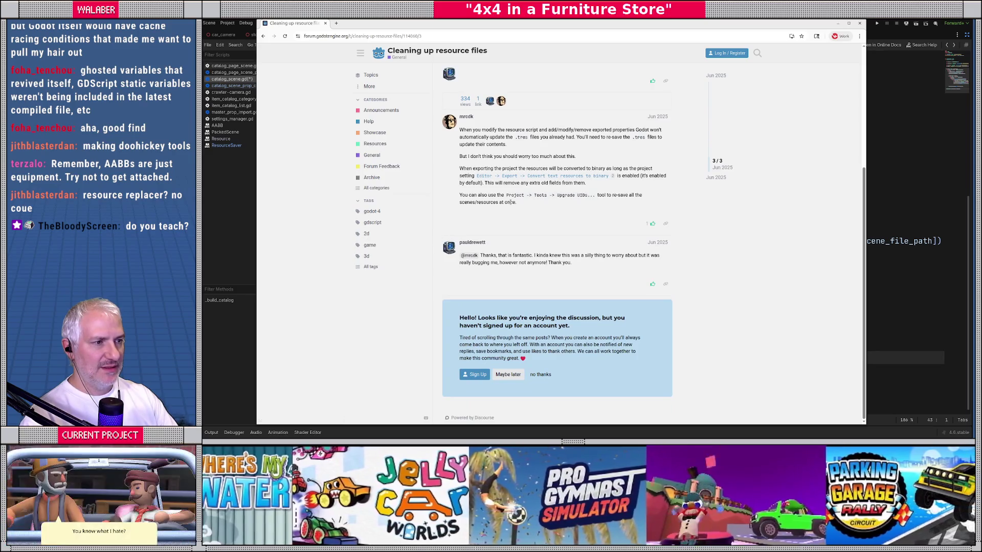
key("alt+Left")
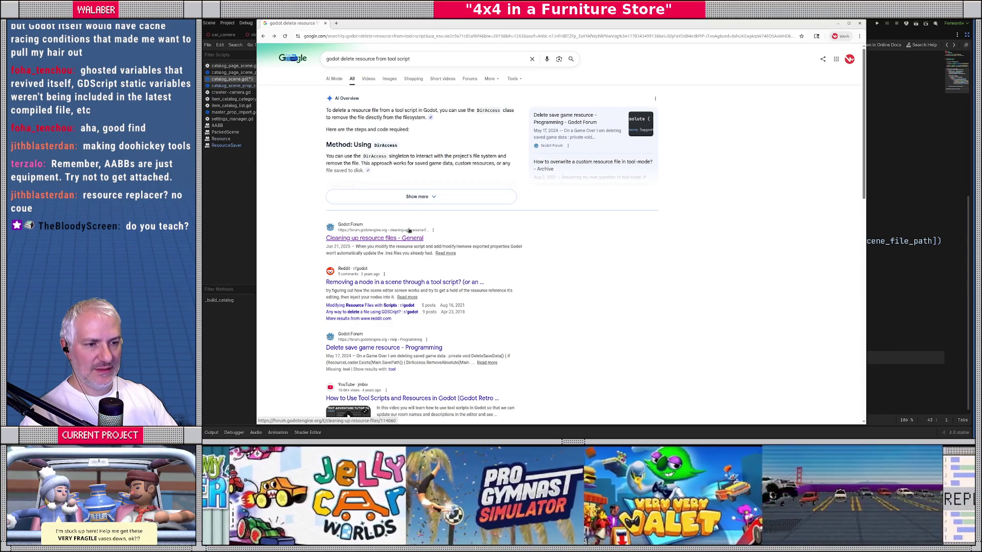
scroll(409, 231, "down", 5)
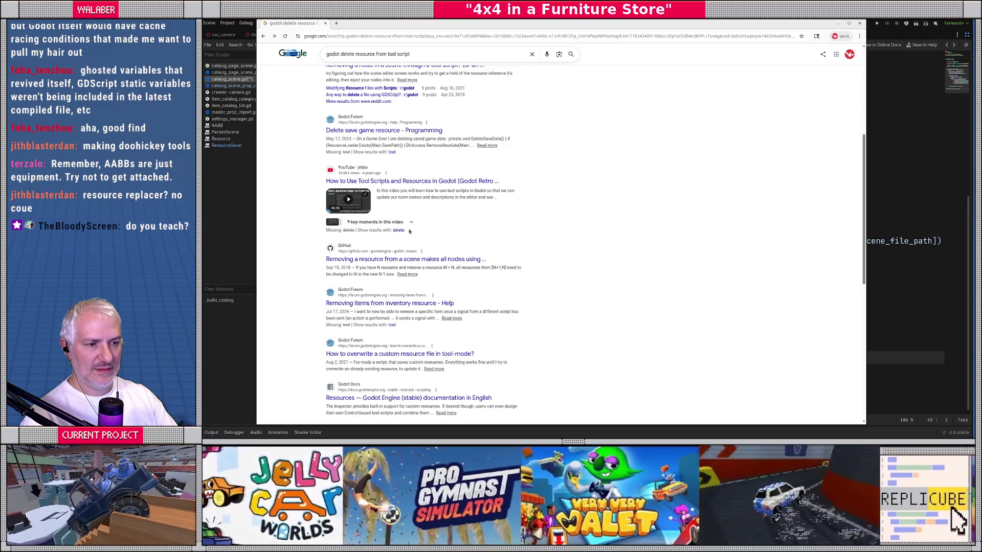
scroll(409, 230, "down", 2)
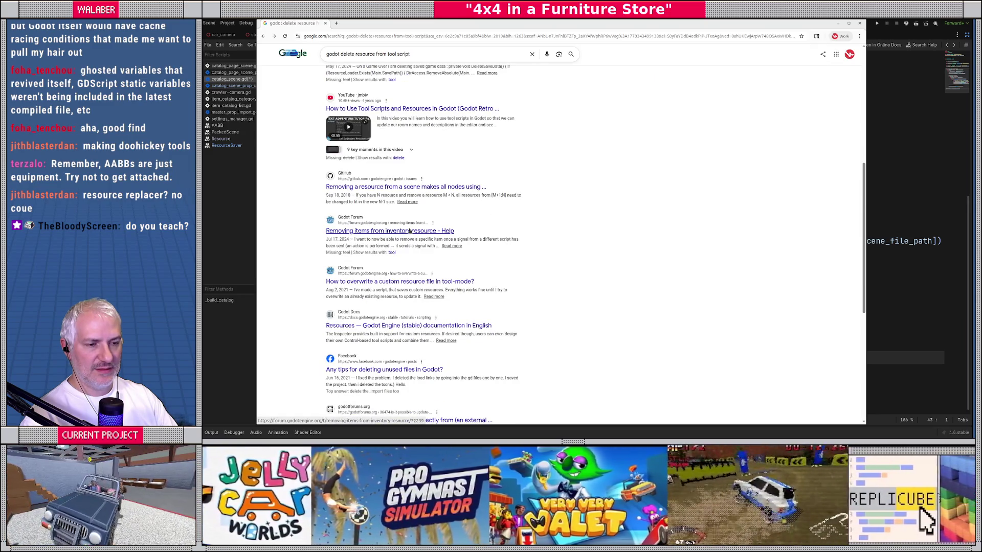
scroll(409, 232, "down", 3)
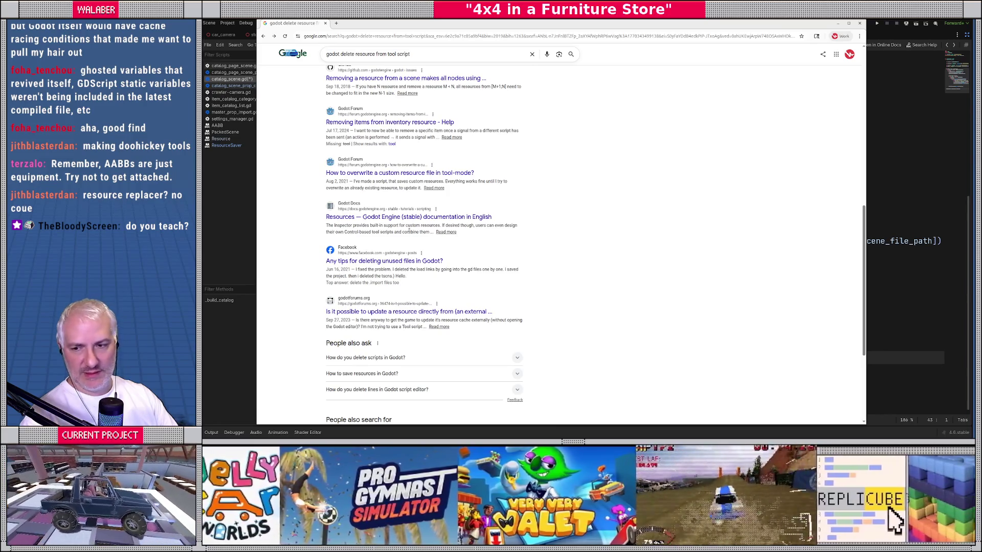
key("alt+Tab")
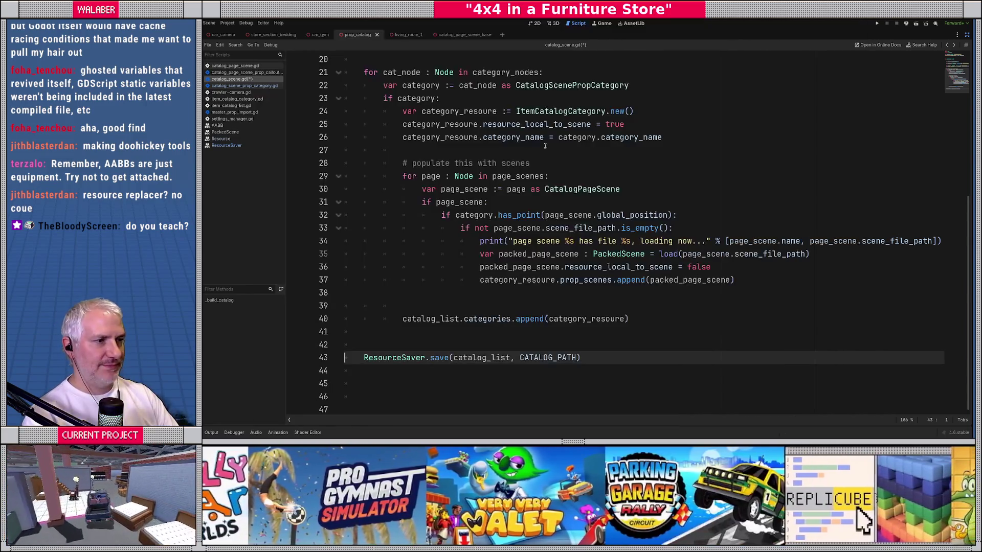
Add 'var existing_catalog : ItemCatalogList = load(CATALOG_PATH)' under the delete comment.
scroll(444, 174, "up", 4)
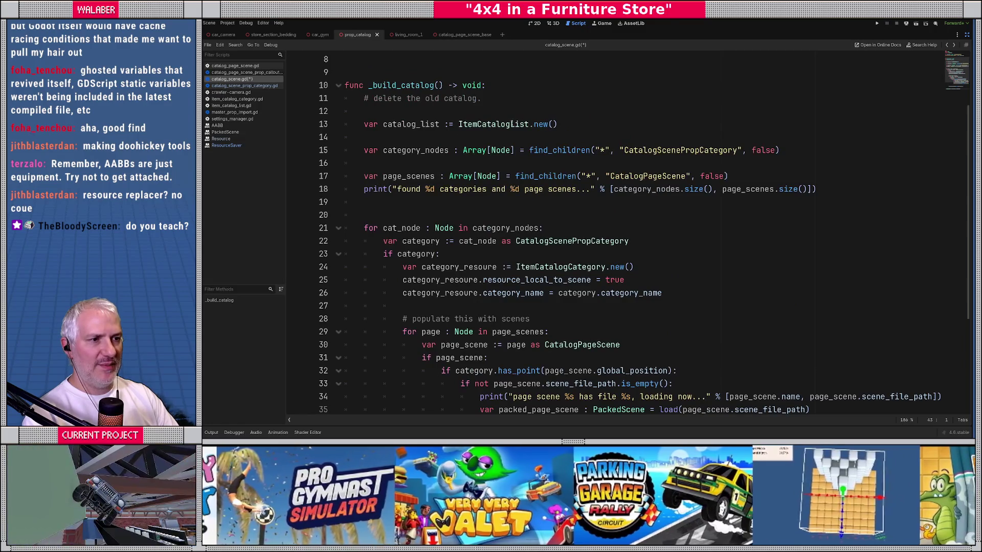
left_click(522, 113)
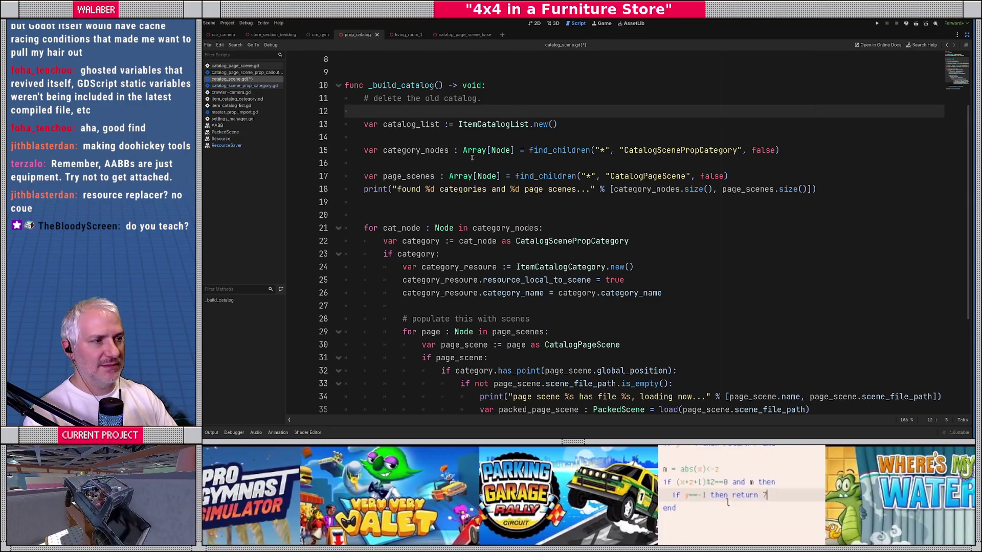
scroll(521, 114, "down", 4)
scroll(462, 172, "up", 5)
type("v")
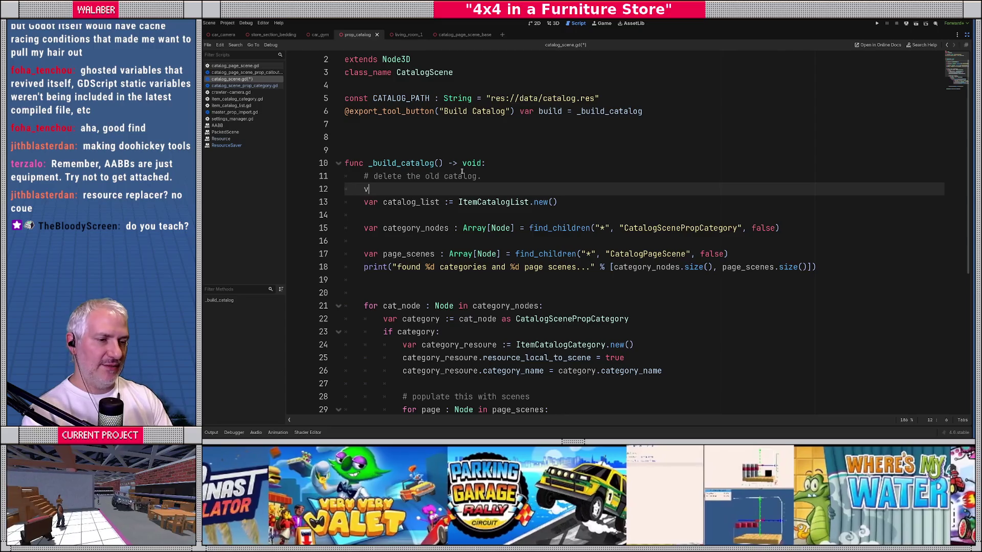
type("ar existing")
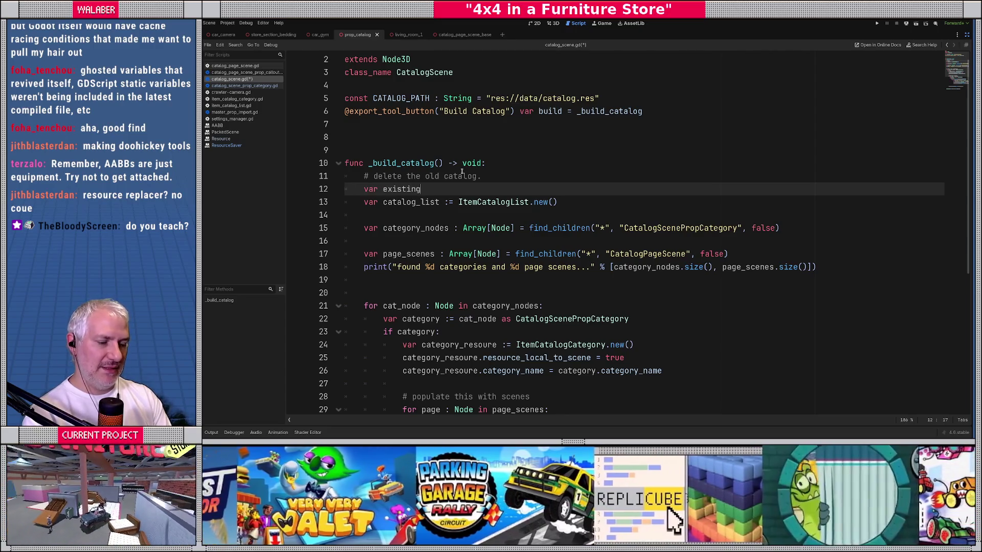
type("_catalog : ")
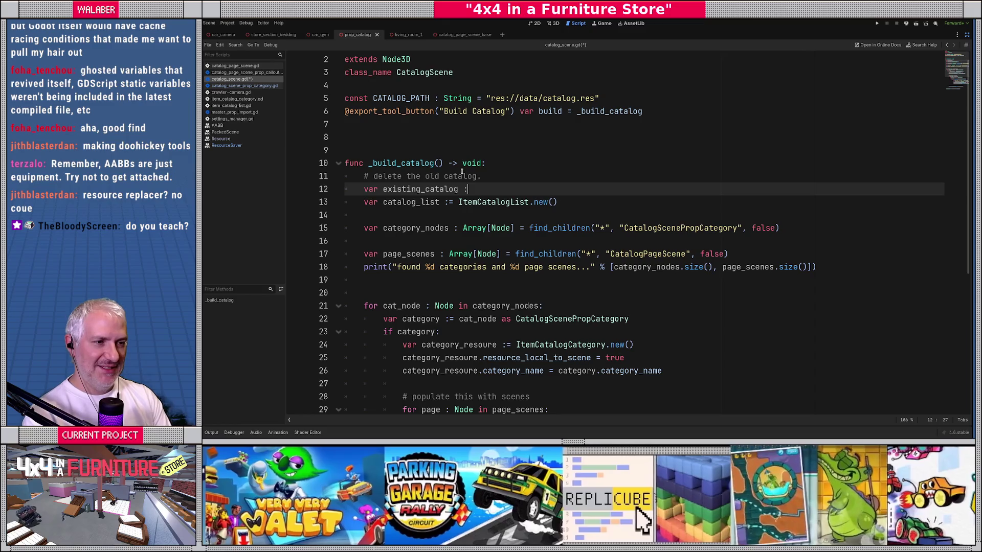
type("ItemC")
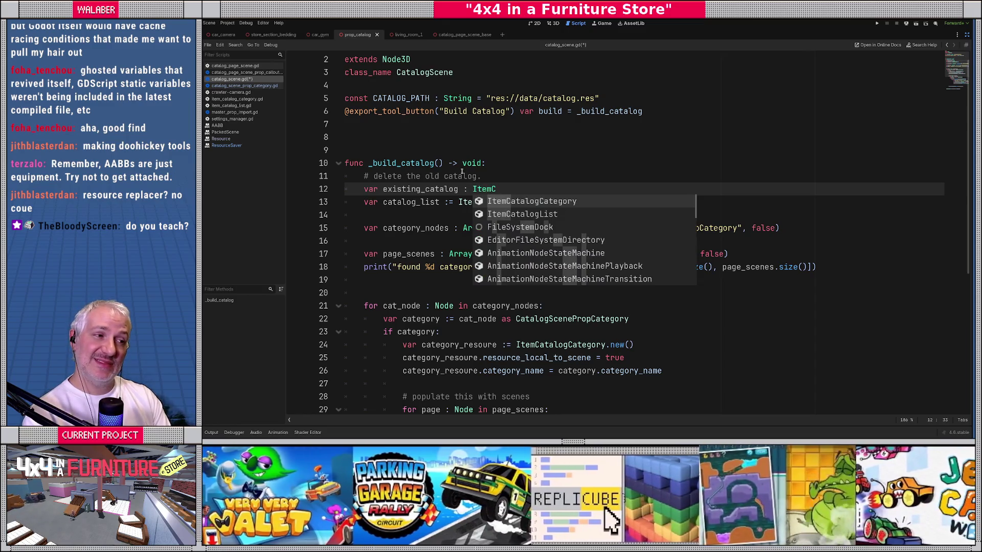
key("Down")
key("Return")
type("= load(")
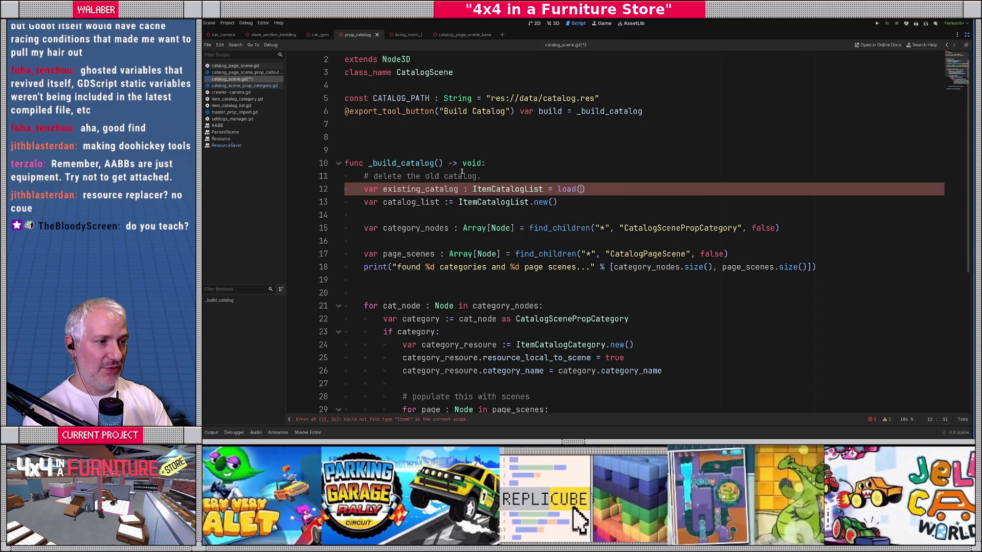
type("CATALOG")
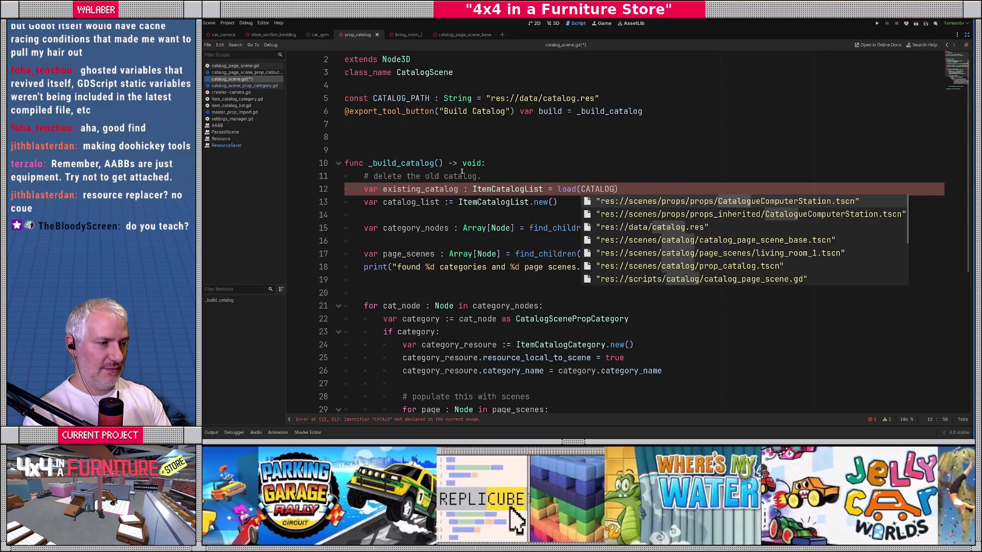
type("_PATH")
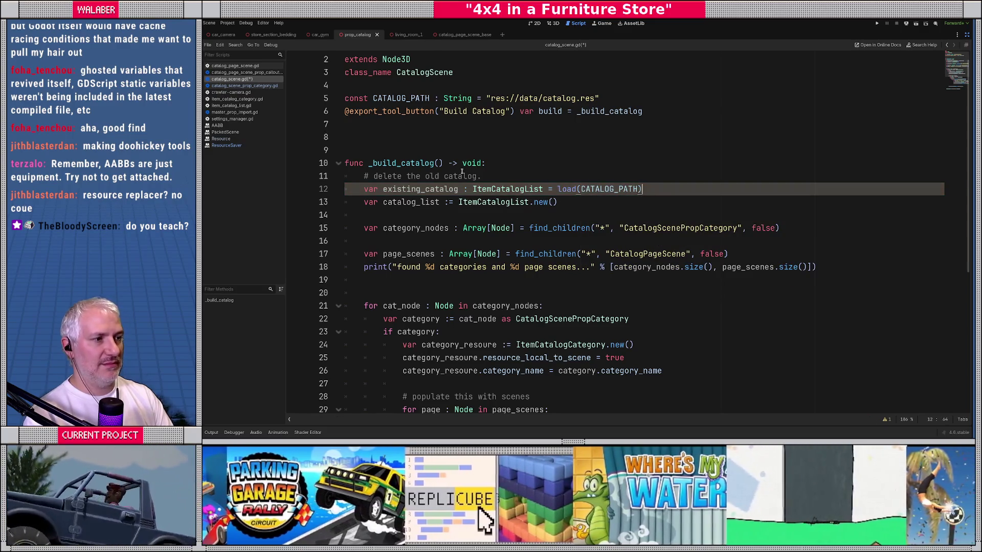
key("Return")
Add 'if existing_catalog:' with 'existing_catalog.free()' in its body.
scroll(484, 222, "down", 6)
scroll(484, 223, "up", 6)
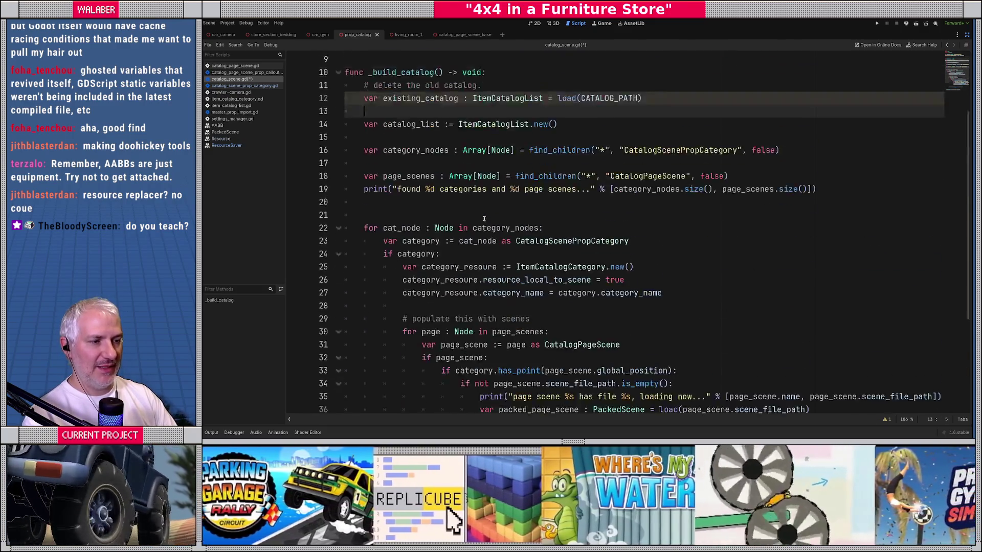
type("if ex")
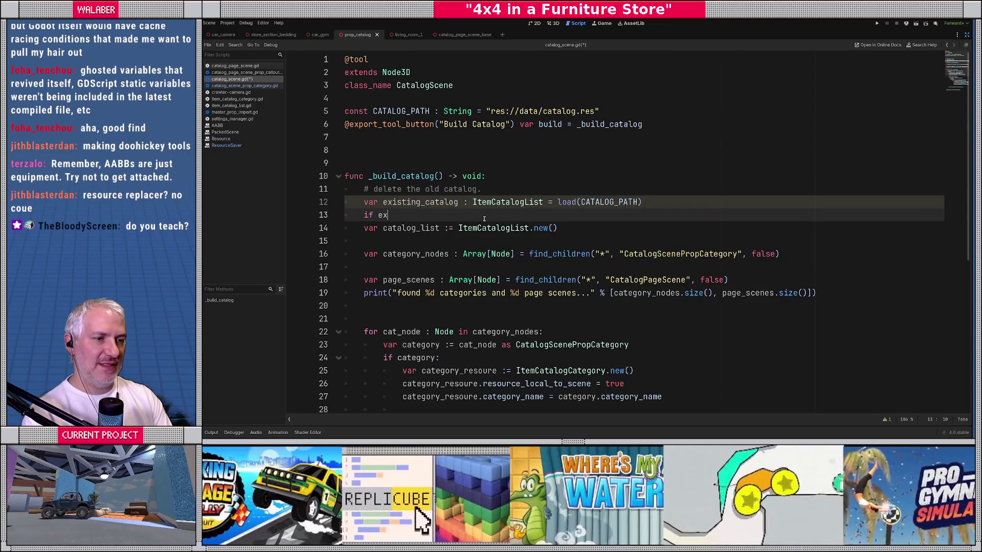
type("isting_catalog:")
key("Return")
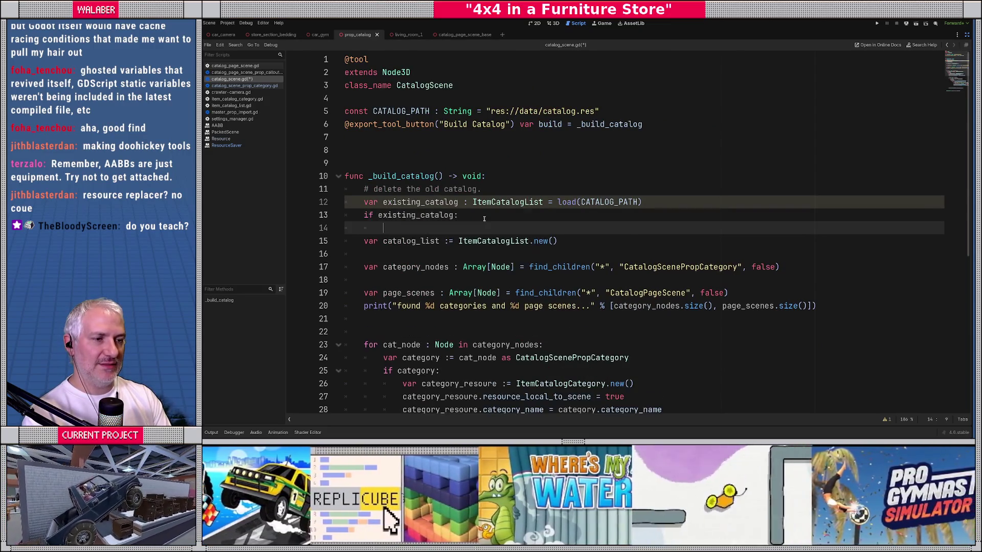
type("ex")
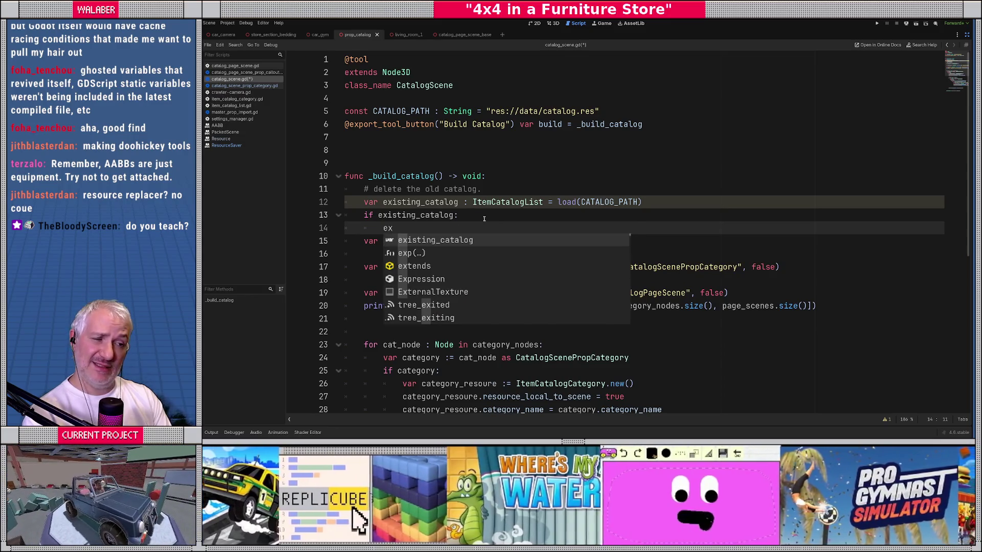
key("Return")
type(".q")
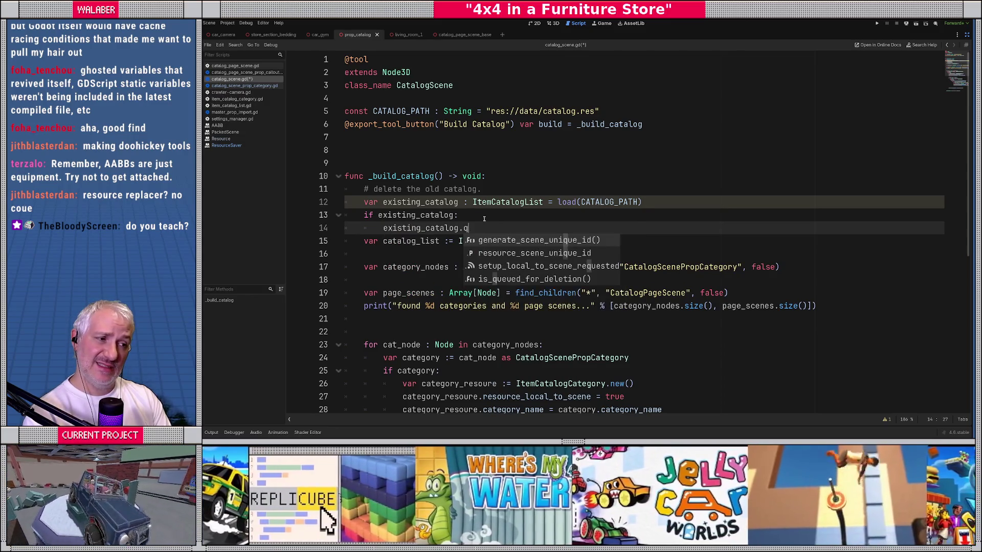
key("BackSpace")
type("fre")
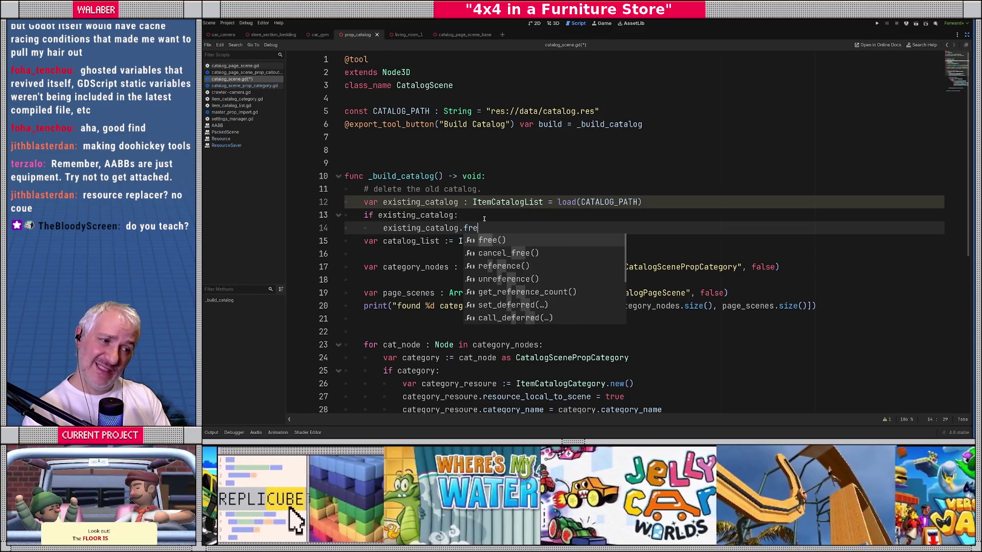
key("Return")
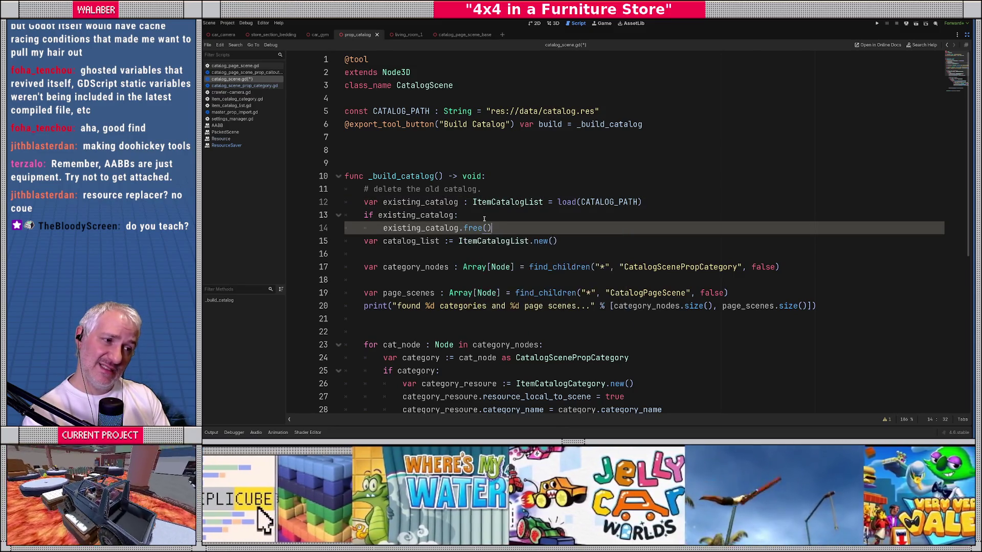
key("Return")
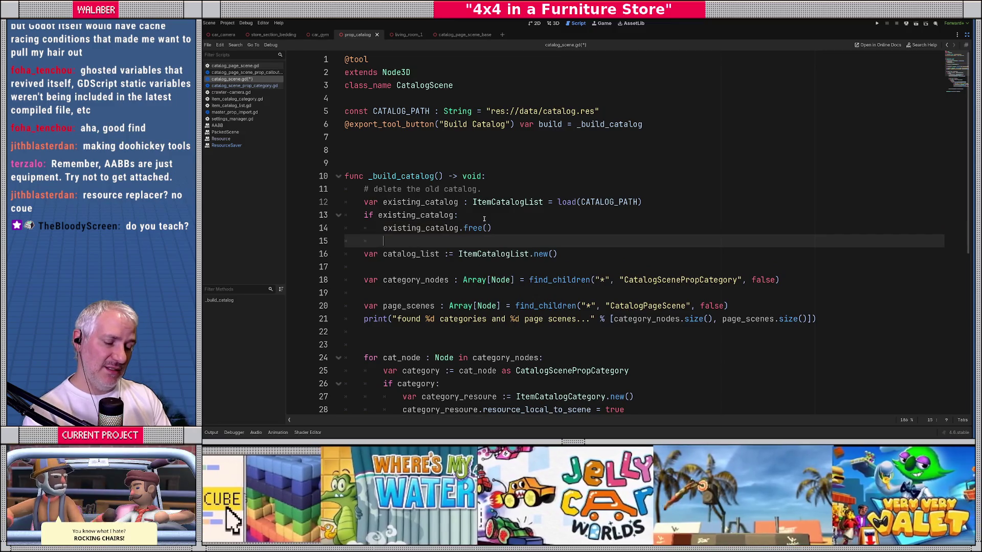
Try out FileAccess method names for removing the file, then return to the 3D scene view.
type("FileA")
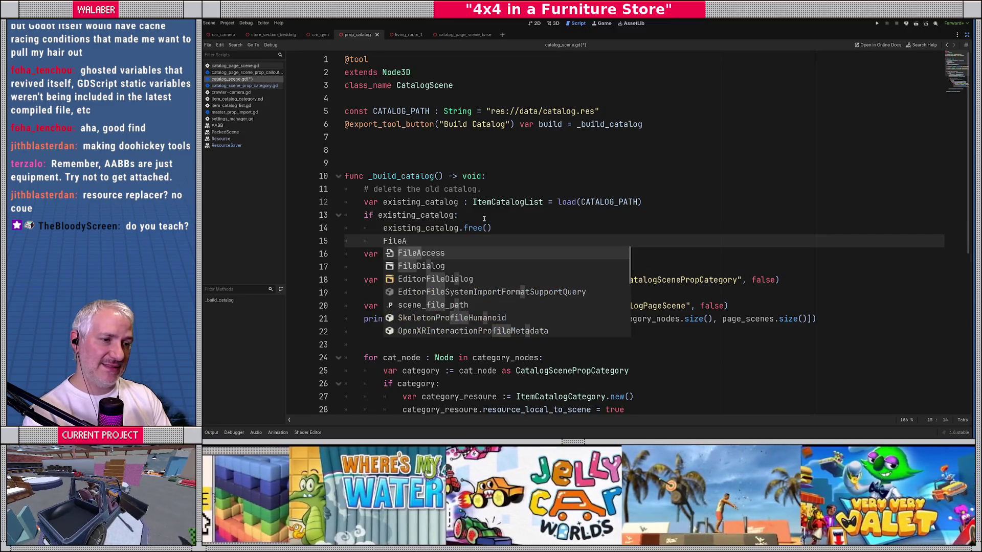
key("Return")
type(".re")
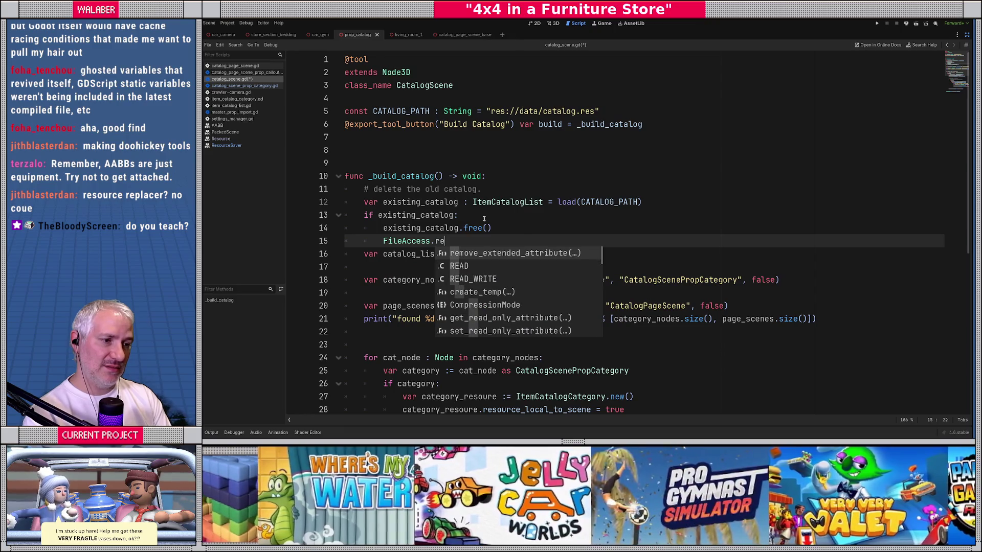
key("BackSpace")
type("er")
key("BackSpace")
key("BackSpace")
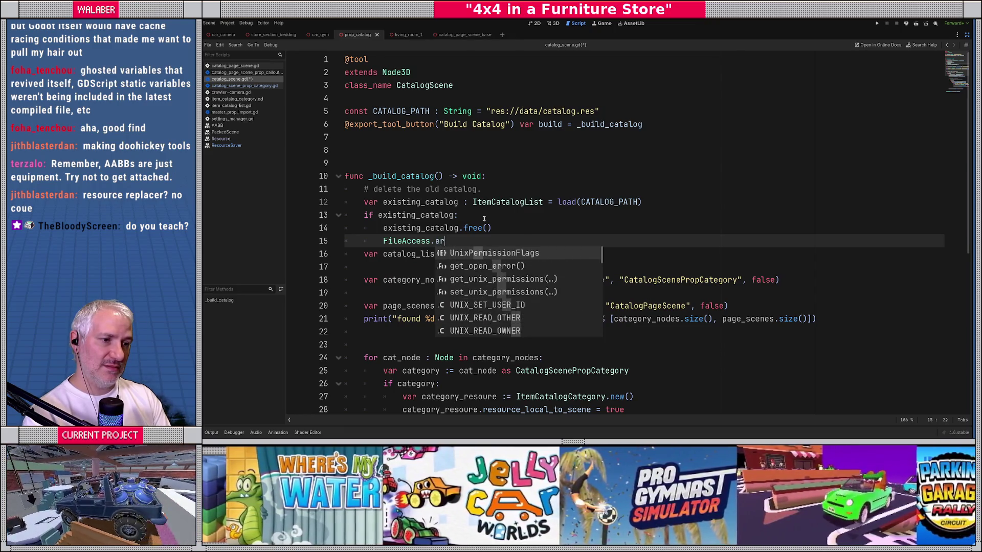
type("del")
key("BackSpace")
key("BackSpace")
key("BackSpace")
type("remov")
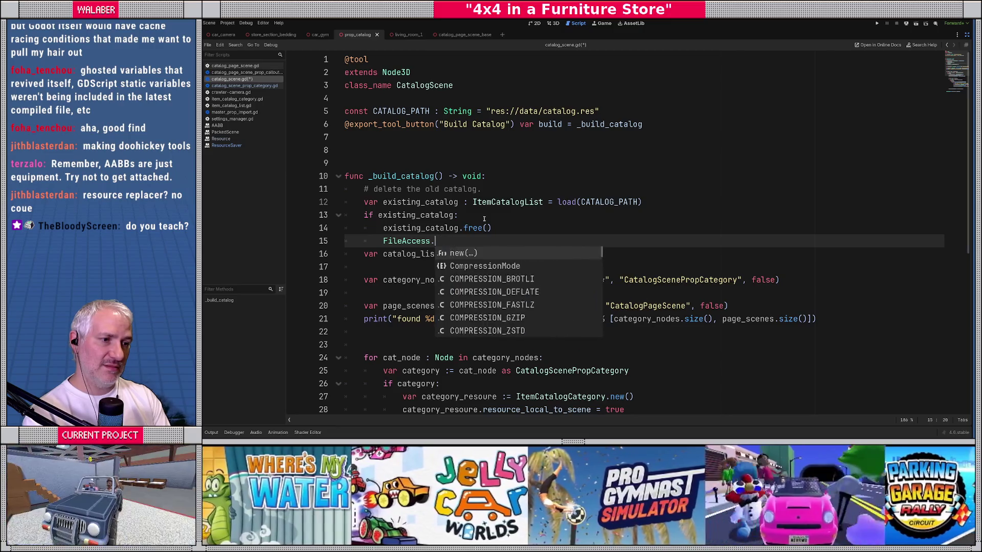
key("shift+Home")
key("ctrl+F2")
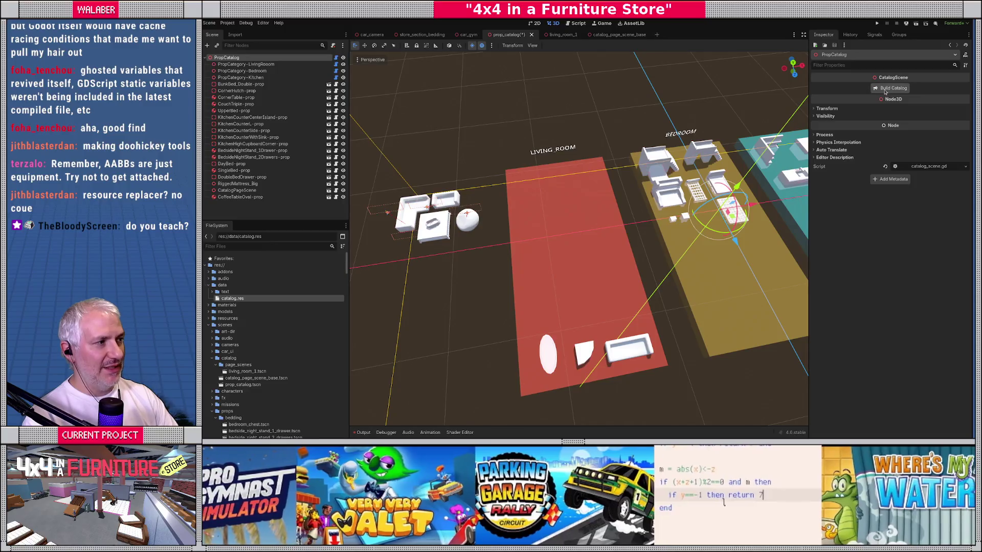
Expand all three Categories entries of catalog.res, view its file actions, and return to the script editor.
left_click(237, 301)
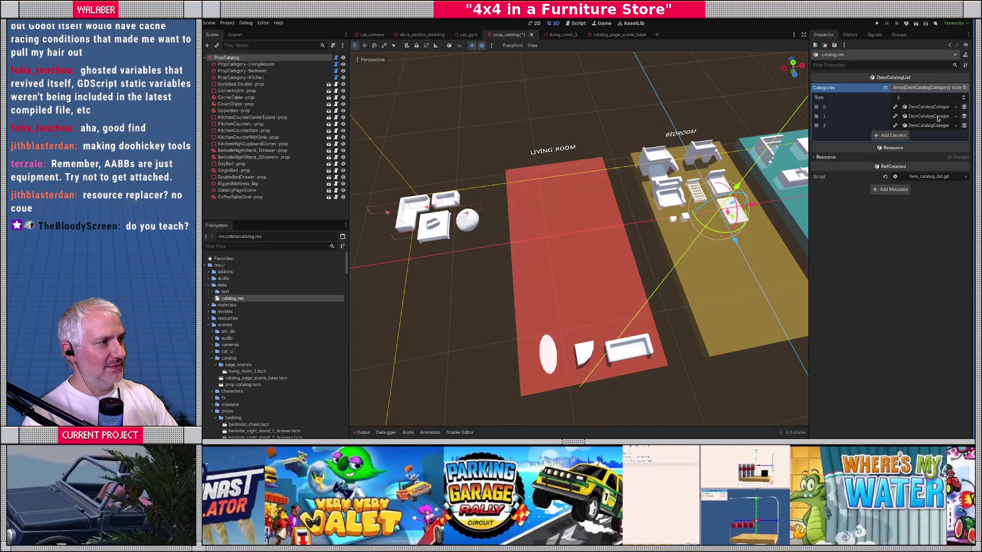
left_click(930, 125)
left_click(932, 116)
left_click(929, 108)
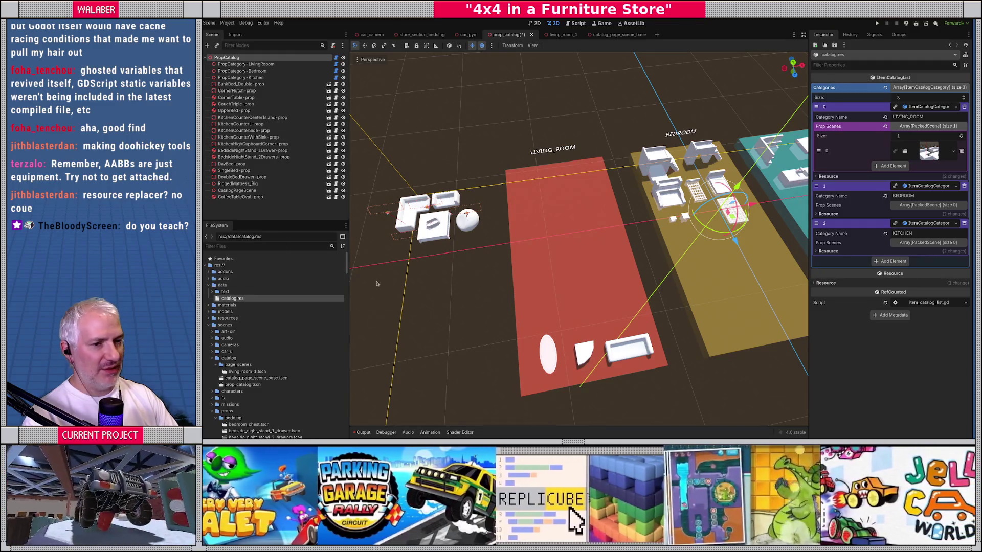
right_click(233, 299)
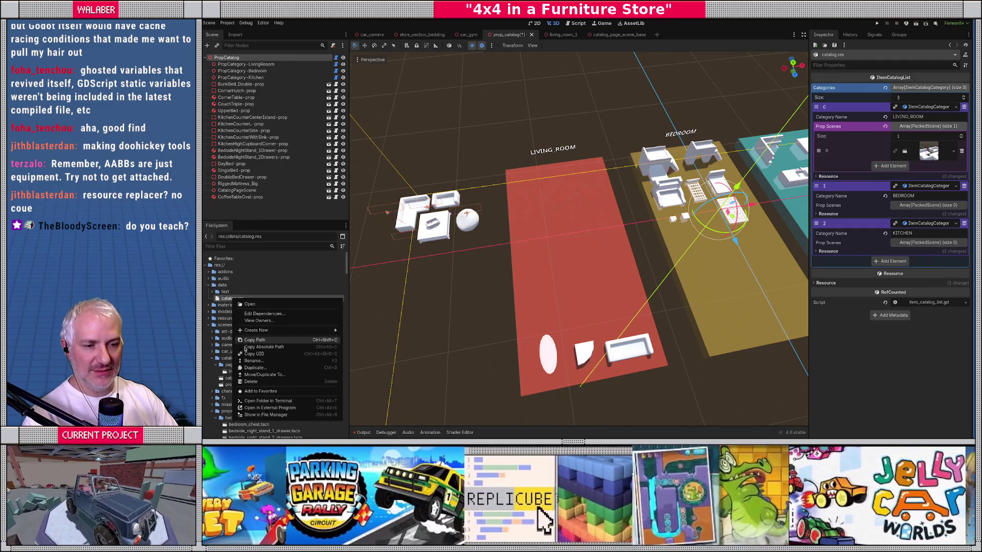
left_click(546, 78)
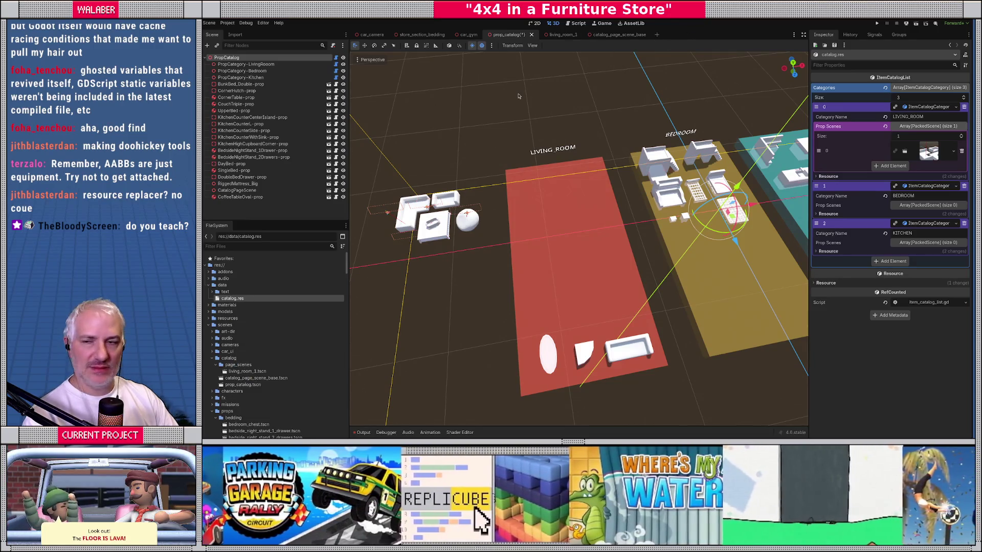
left_click(577, 24)
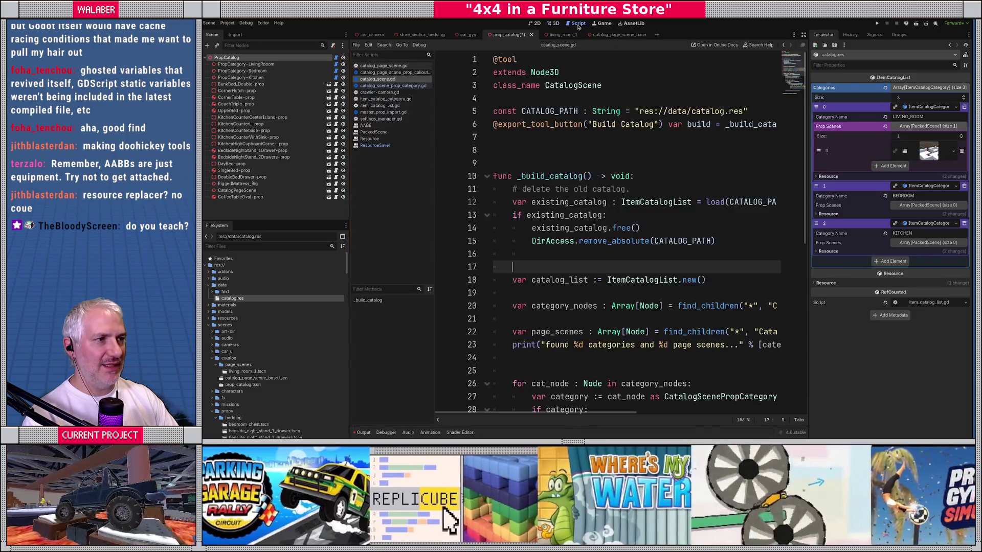
Review the fs.scan() rescan lines 75–77 in master_prop_import.gd, then go to the forum thread.
key("ctrl+shift+f")
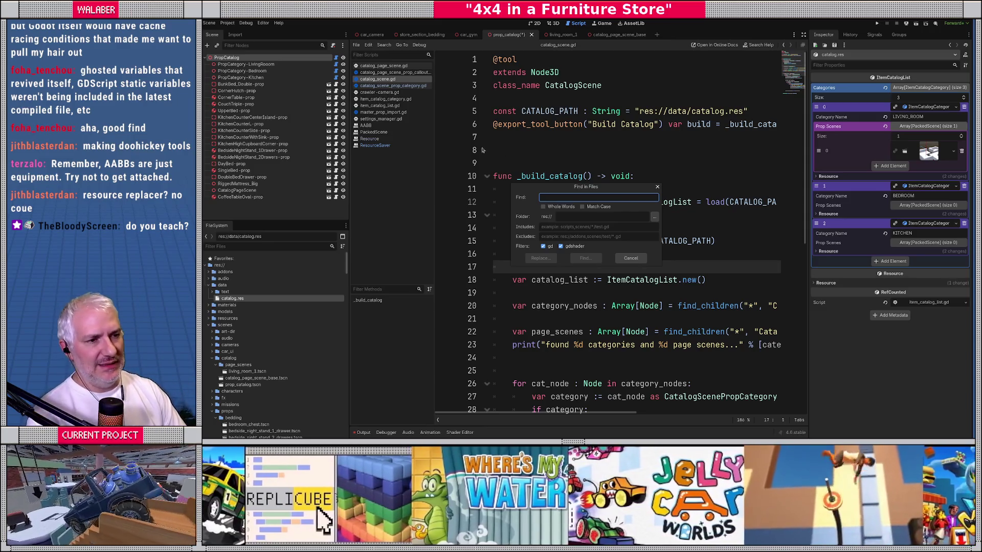
key("Escape")
left_click(383, 112)
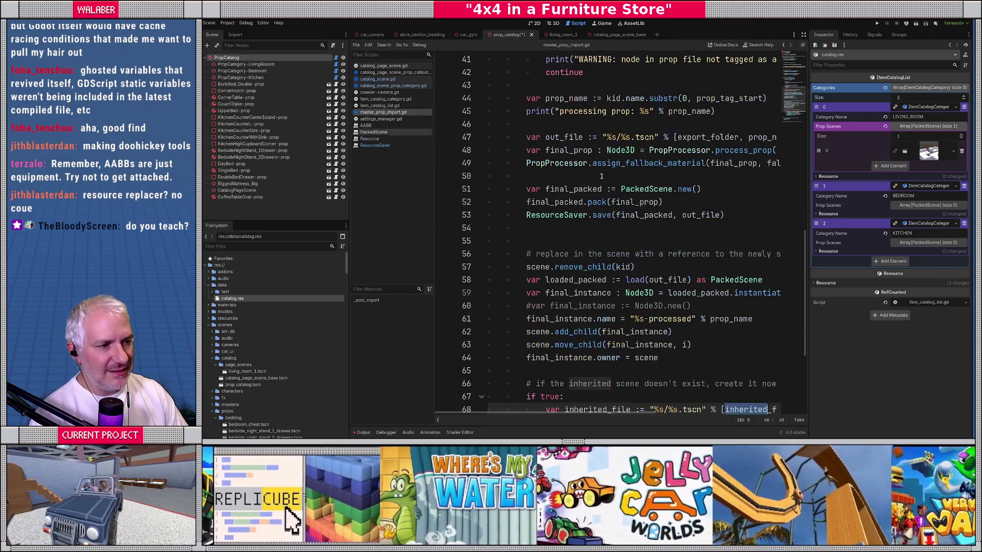
scroll(602, 176, "down", 4)
mouse_move(515, 341)
left_mouse_down()
mouse_move(613, 340)
mouse_move(563, 351)
mouse_move(592, 363)
left_mouse_up()
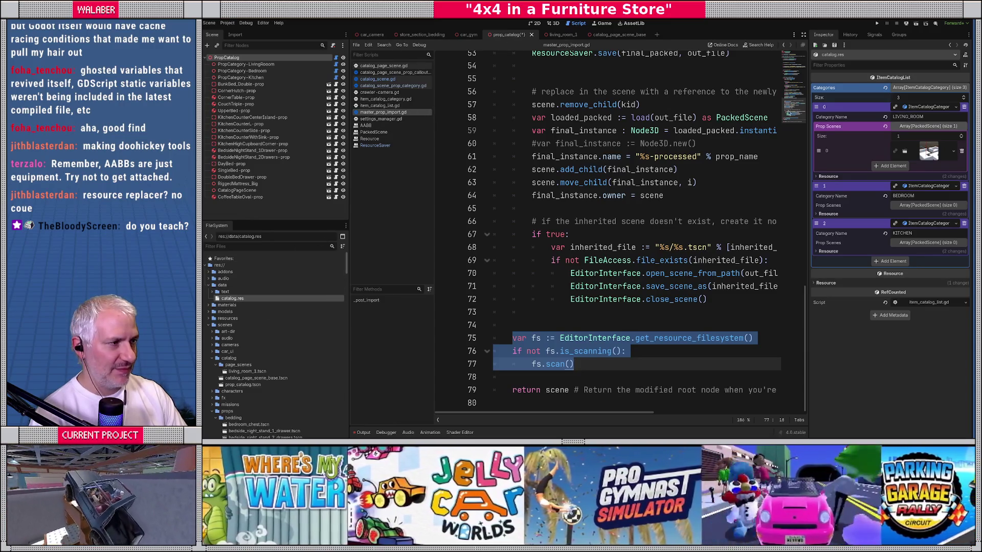
scroll(788, 112, "up", 15)
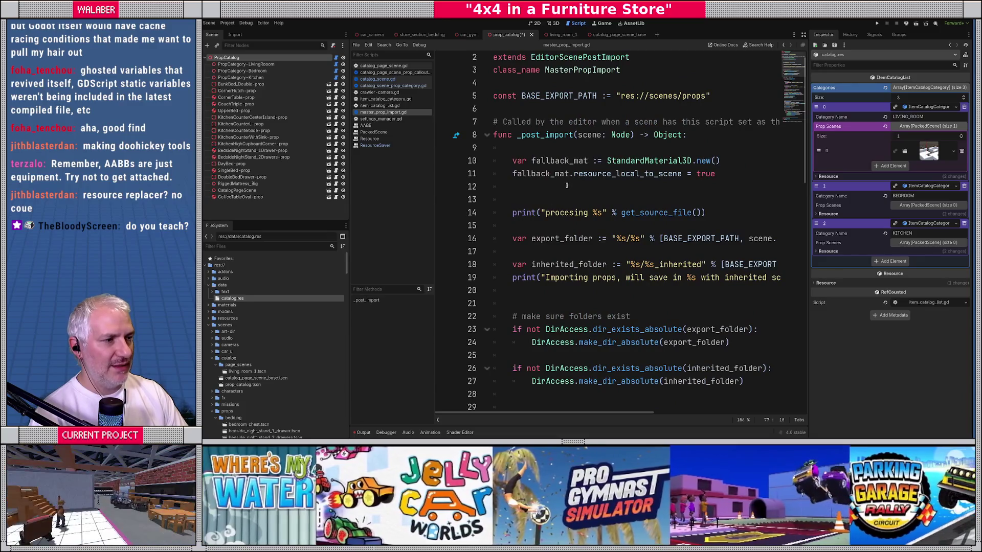
left_click(567, 186)
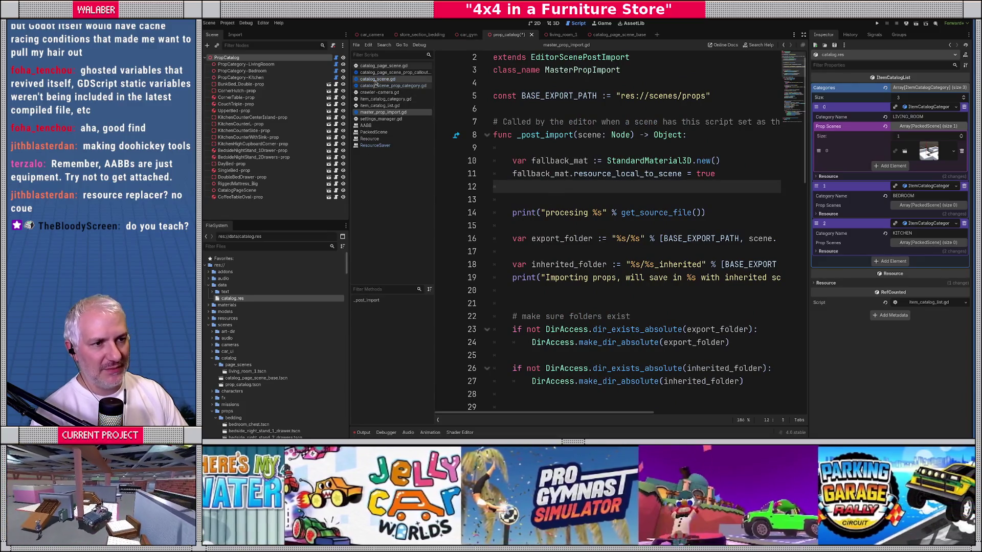
left_click(336, 58)
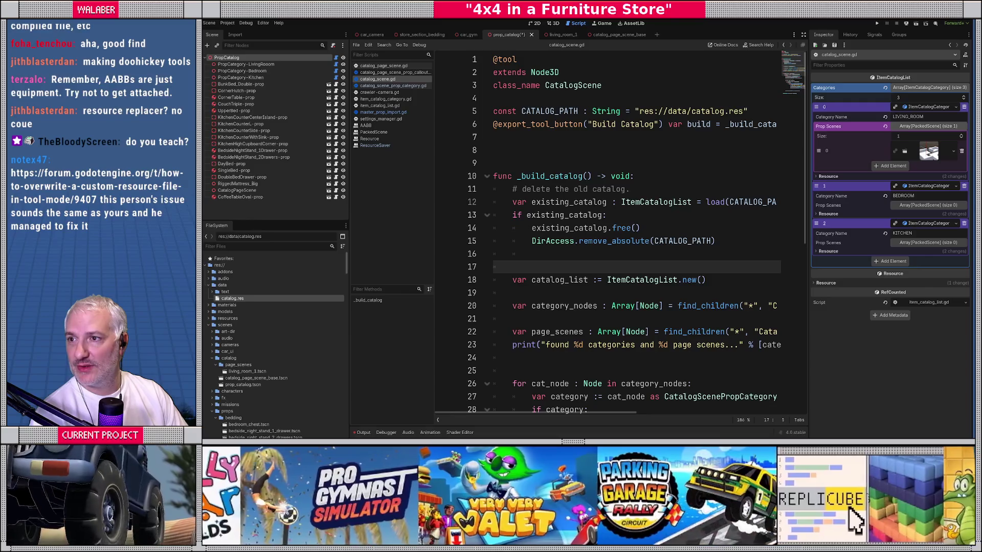
key("alt+Tab")
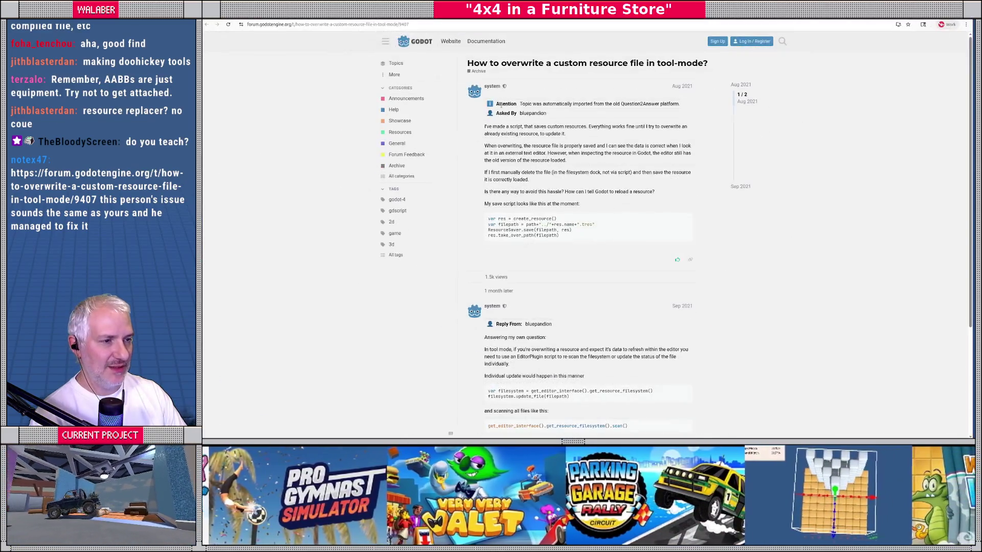
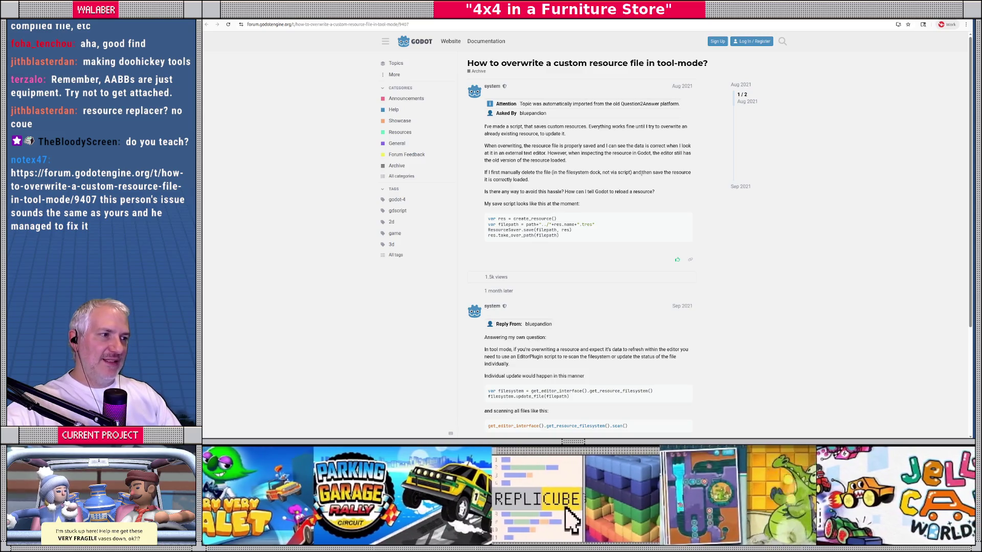
Highlight the forum answer's points on the filesystem dock, overwriting resources and EditorPlugin.
left_click_drag(557, 173, 624, 171)
left_click_drag(504, 193, 598, 192)
scroll(527, 225, "down", 2)
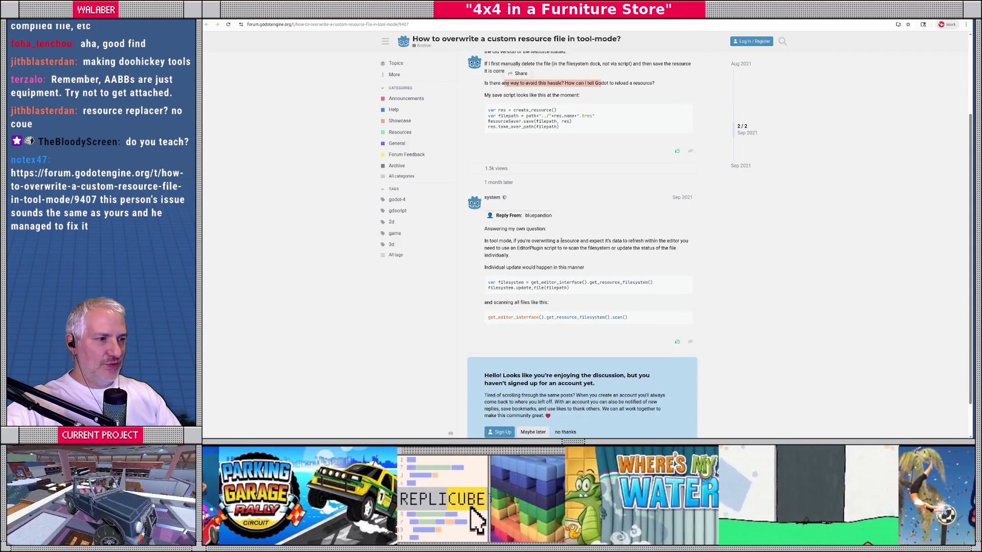
mouse_move(560, 241)
left_mouse_down()
mouse_move(617, 241)
mouse_move(604, 242)
left_mouse_up()
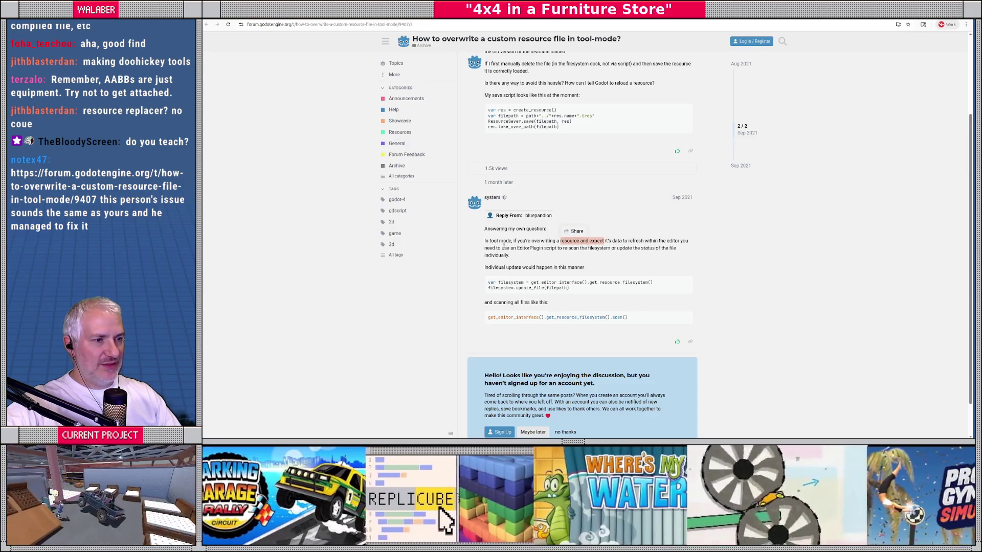
left_click_drag(518, 249, 545, 249)
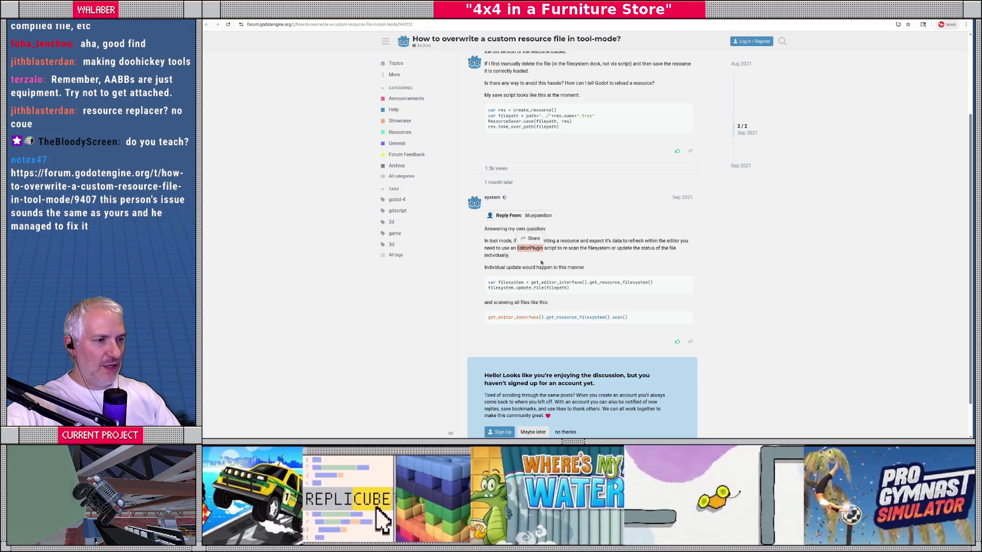
double_click(496, 255)
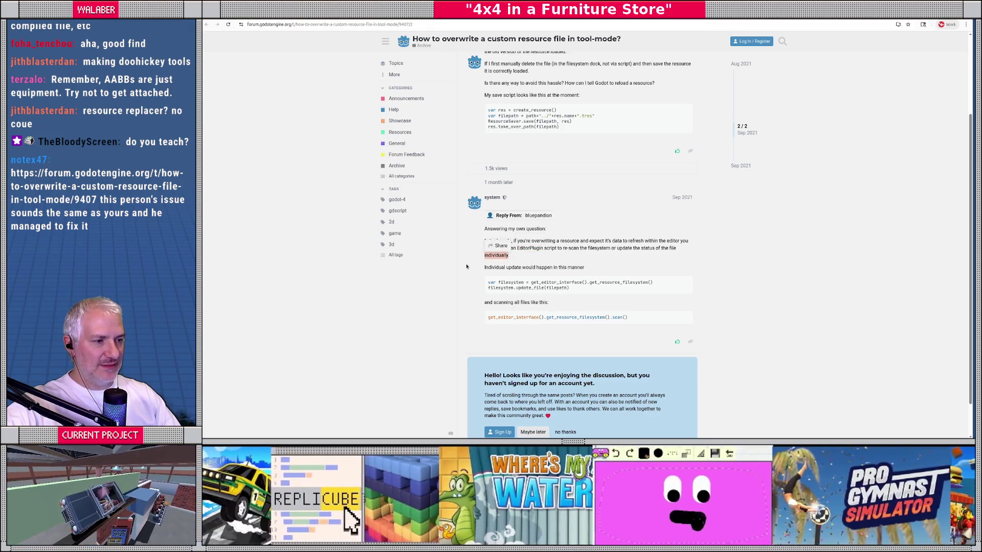
Select the get_resource_filesystem().update_file code snippet and return to Godot.
scroll(471, 268, "down", 2)
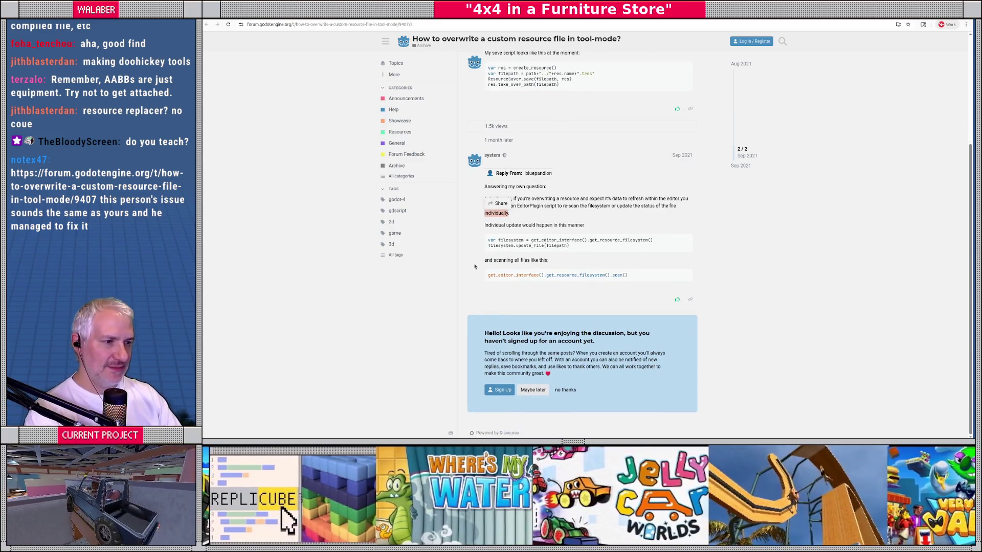
left_click_drag(486, 240, 569, 246)
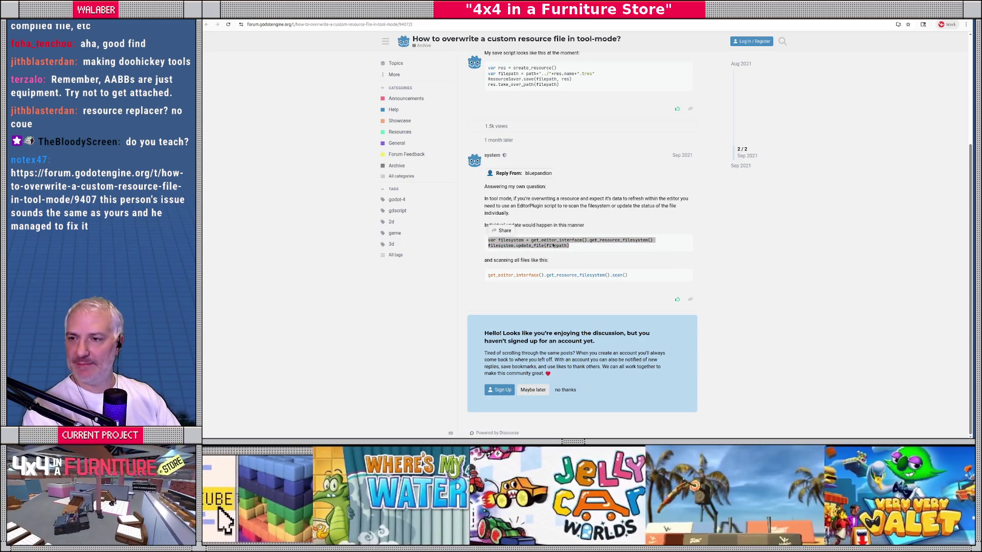
key("alt+Tab")
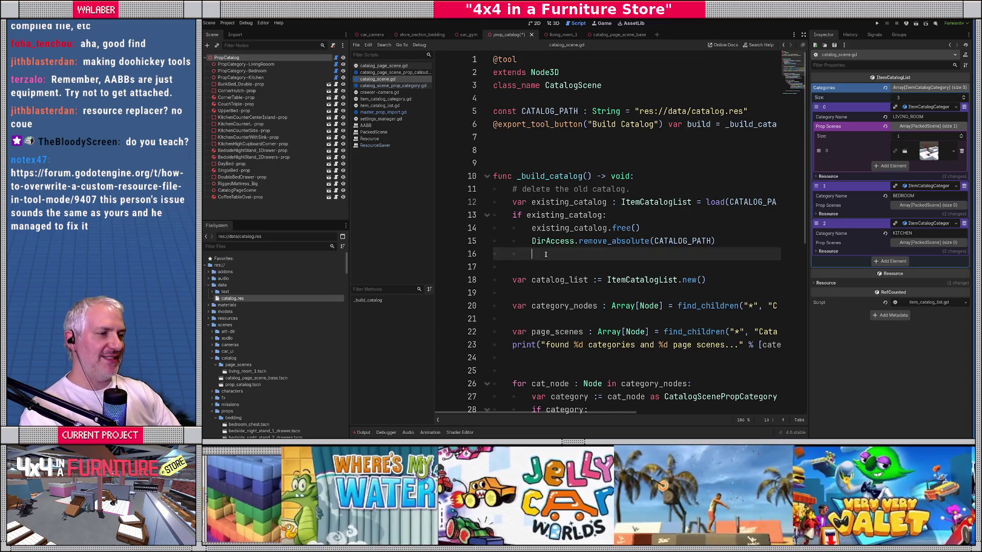
Paste the update_file lines after the ResourceSaver.save call and indent line 51.
scroll(547, 261, "down", 8)
left_click(531, 362)
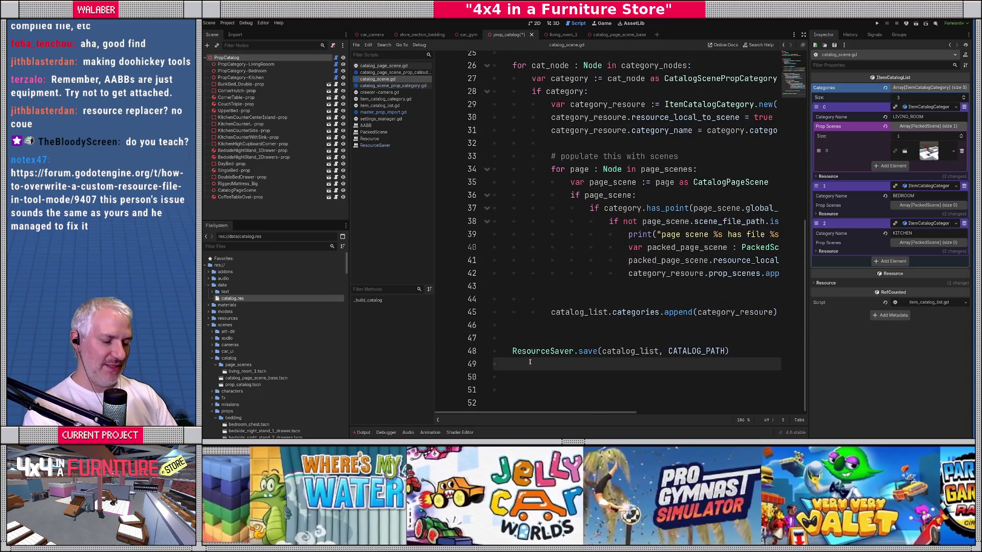
key("ctrl+v")
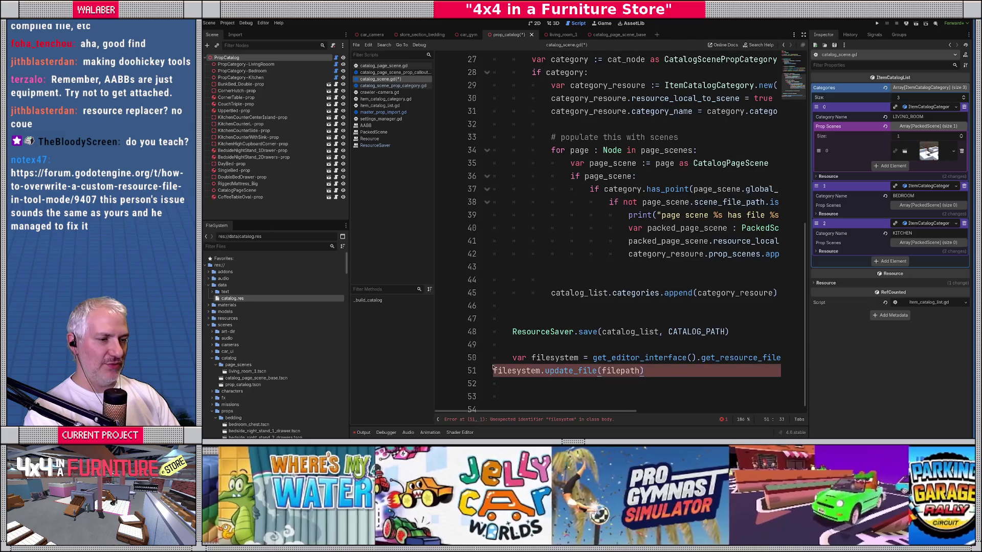
left_click(495, 371)
key("Tab")
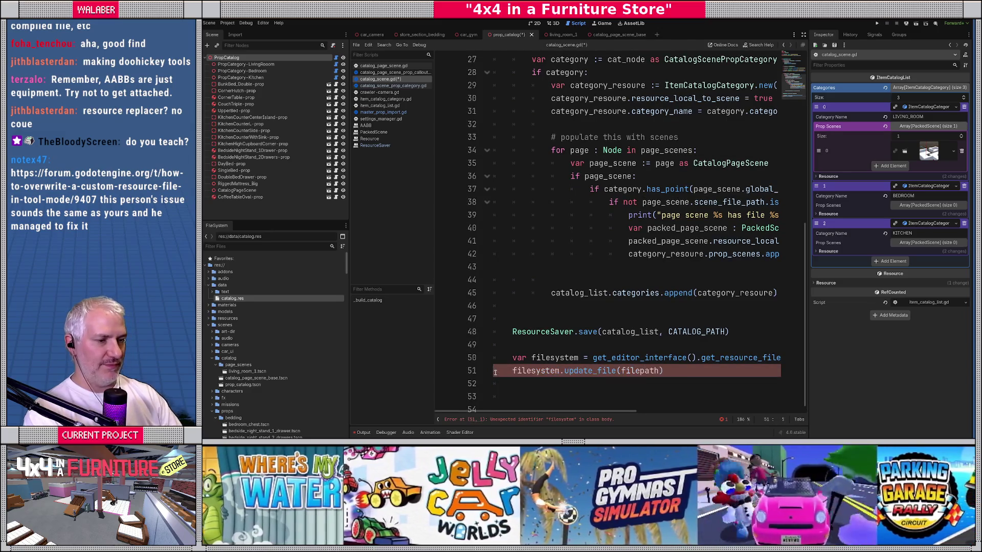
Select the Node3D base type, then show the PropCatalog node's properties in the Inspector.
scroll(642, 306, "up", 9)
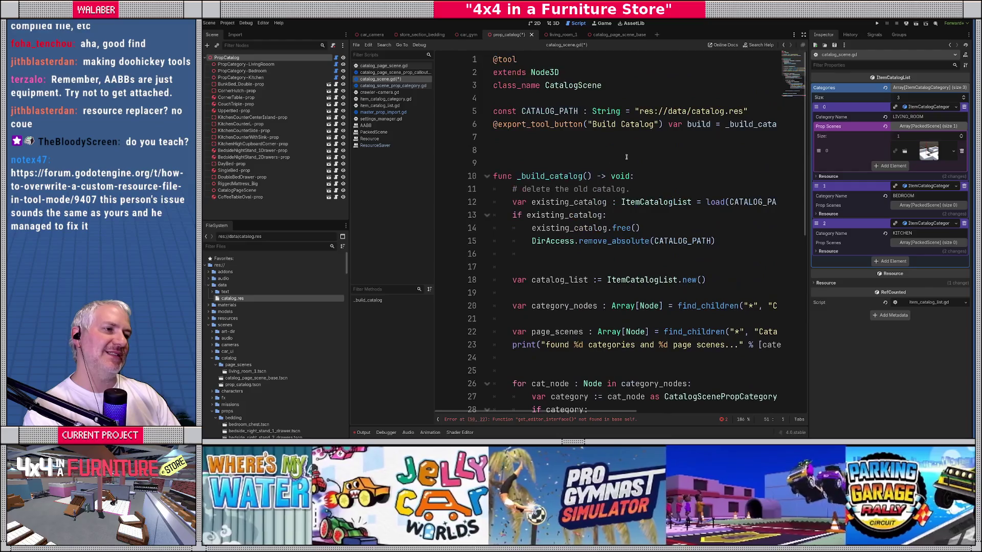
mouse_move(553, 78)
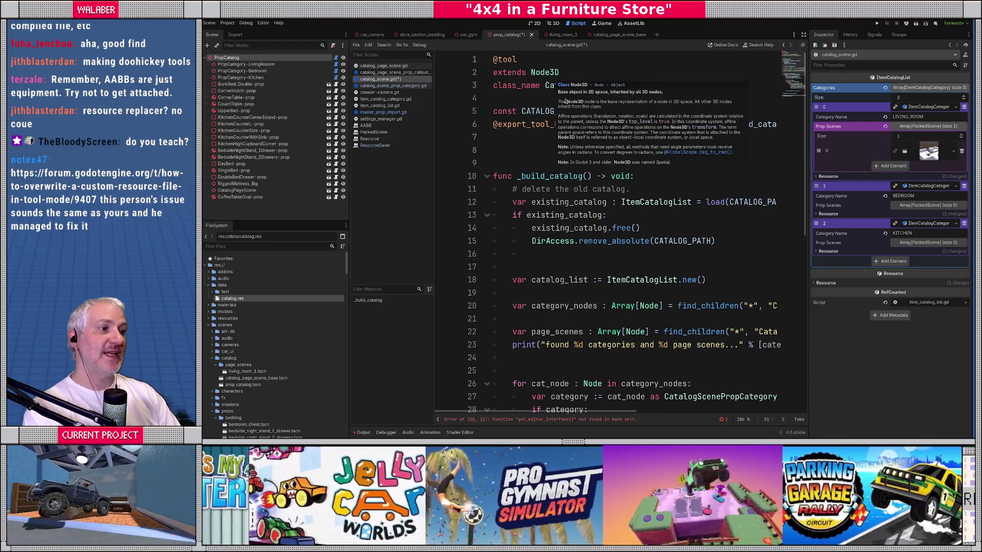
double_click(545, 72)
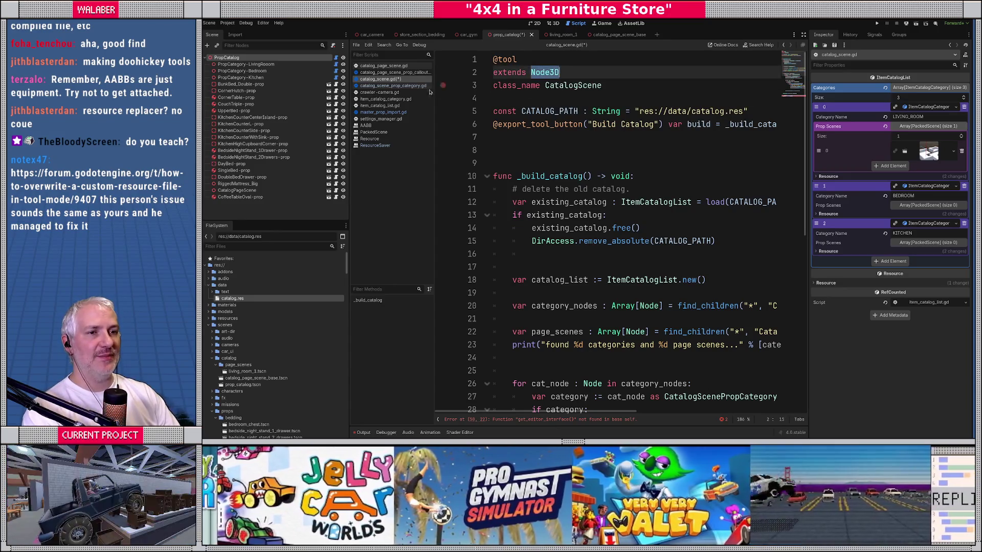
left_click(300, 58)
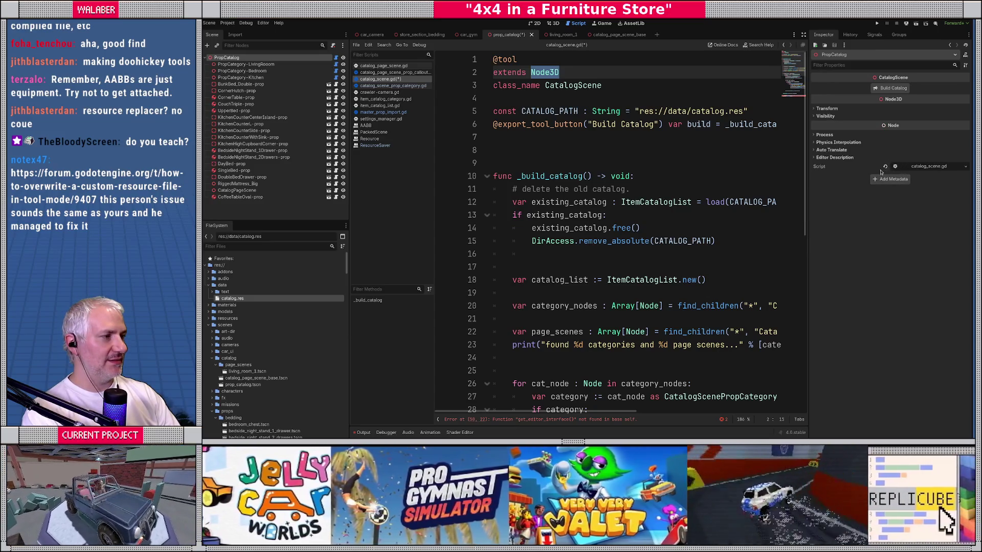
Clear PropCatalog's script, make the script extend EditorScript and rename _build_catalog to _run.
left_click(885, 167)
type("EditorScrip")
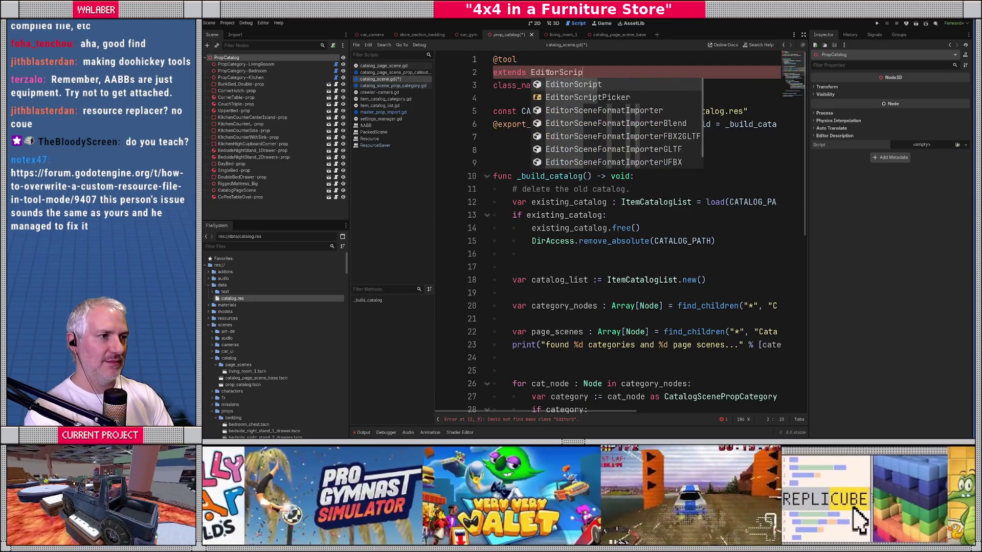
key("Return")
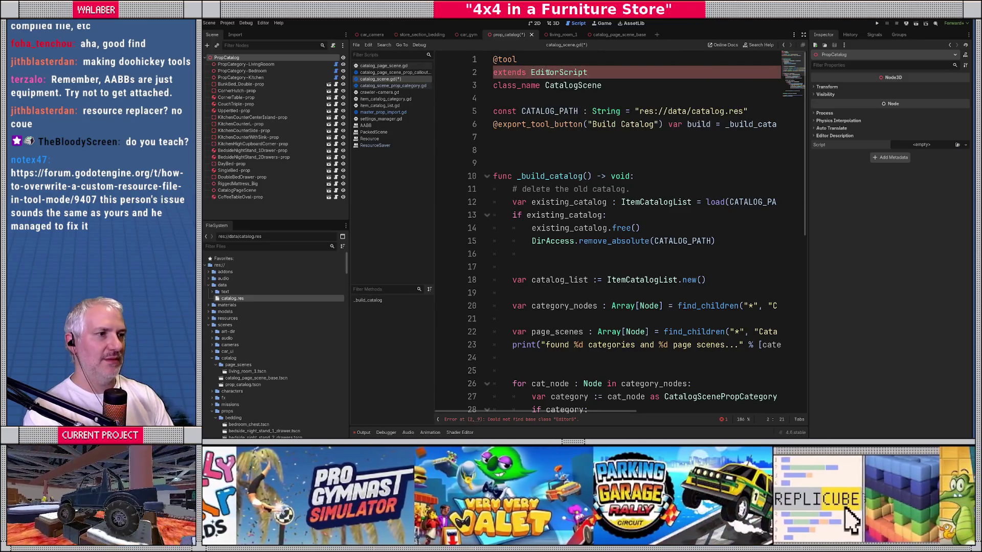
double_click(540, 176)
type("_run")
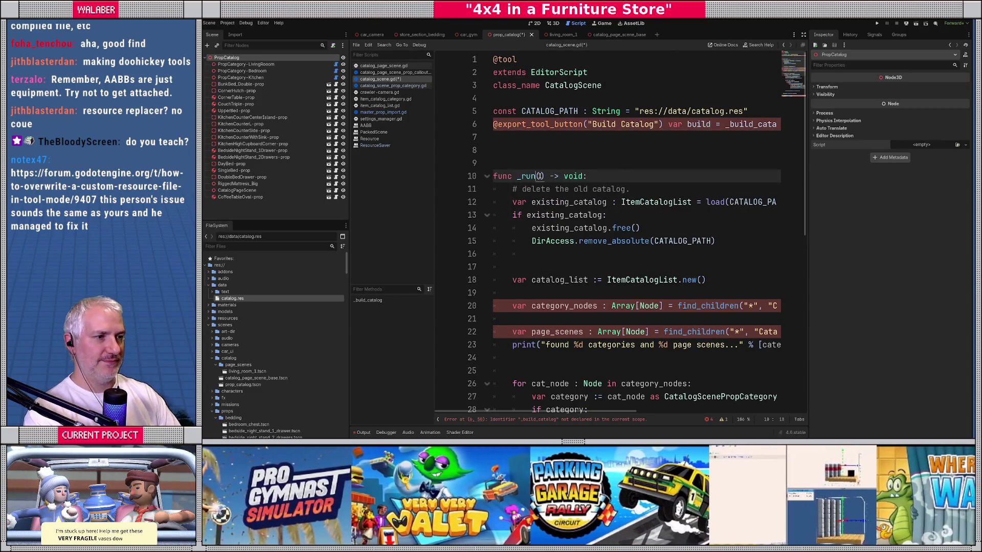
left_click(544, 137)
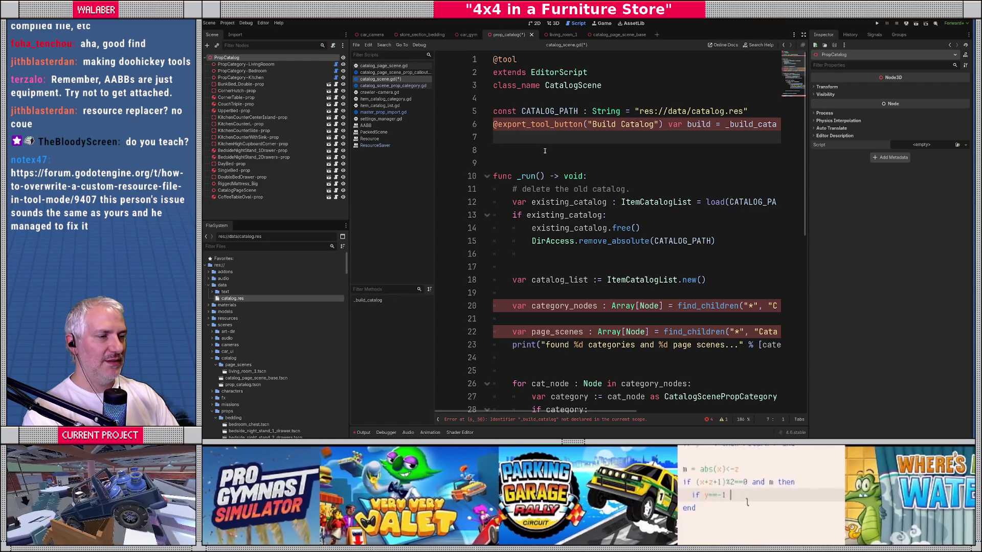
key("Up")
key("ctrl+shift+k")
key("ctrl+shift+k")
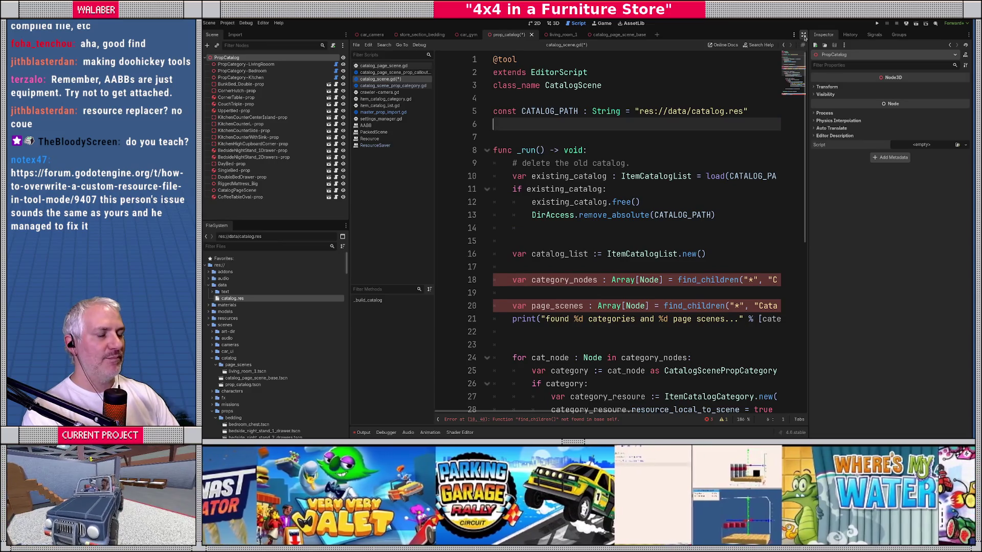
left_click(804, 37)
left_click(412, 268)
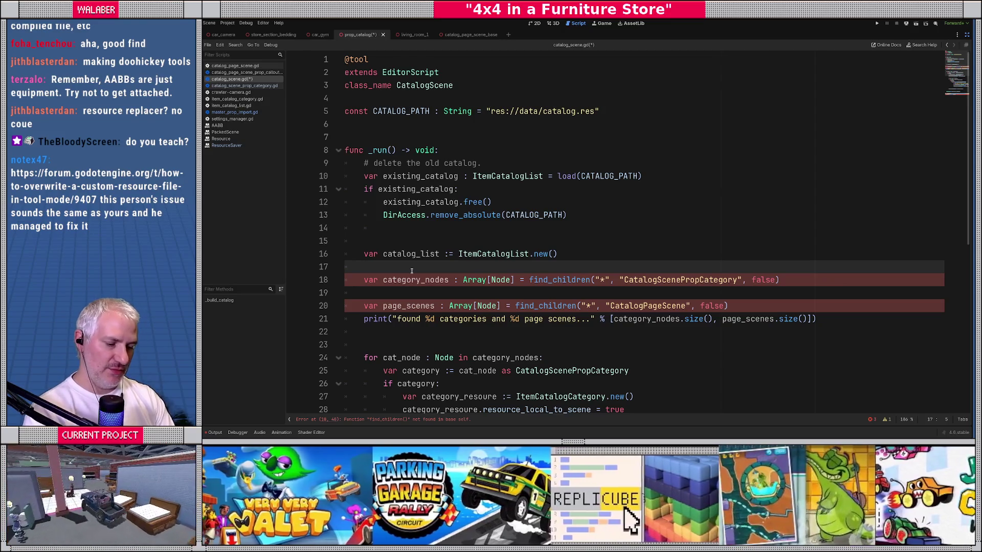
Search the project for EditorScript and open show-all-missions.gd and mattress_builder.gd from the matches.
key("ctrl+shift+f")
type("EditorScript")
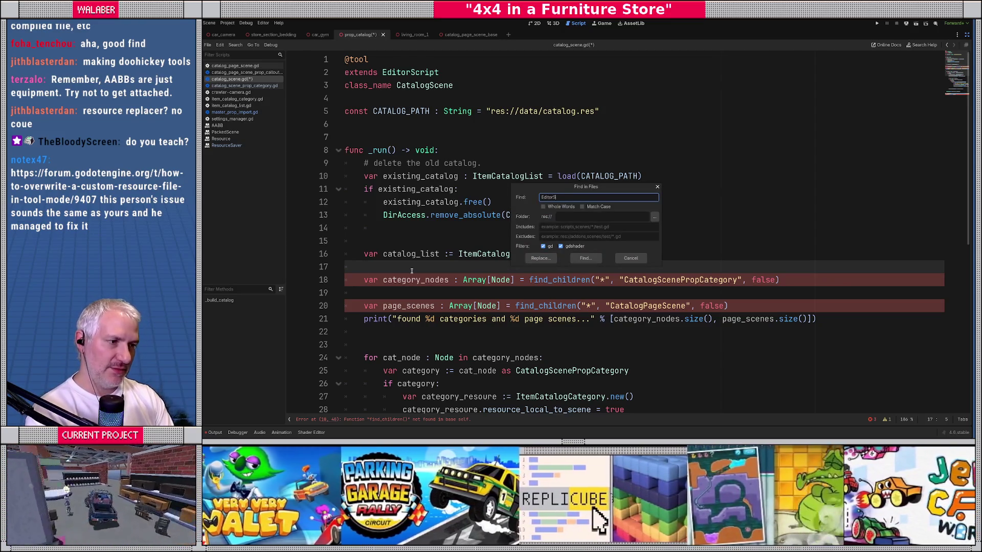
key("Return")
left_click(258, 347)
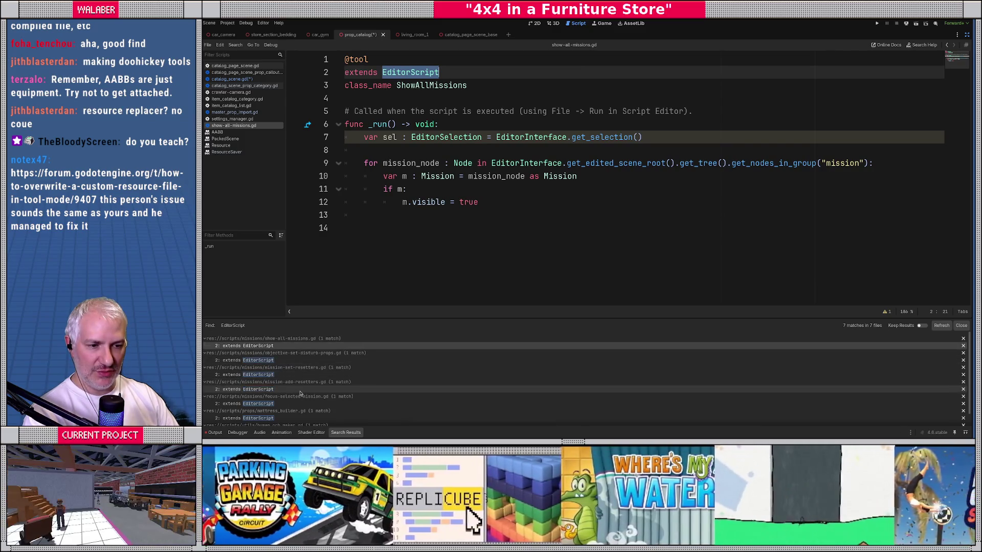
scroll(299, 397, "down", 1)
left_click(298, 407)
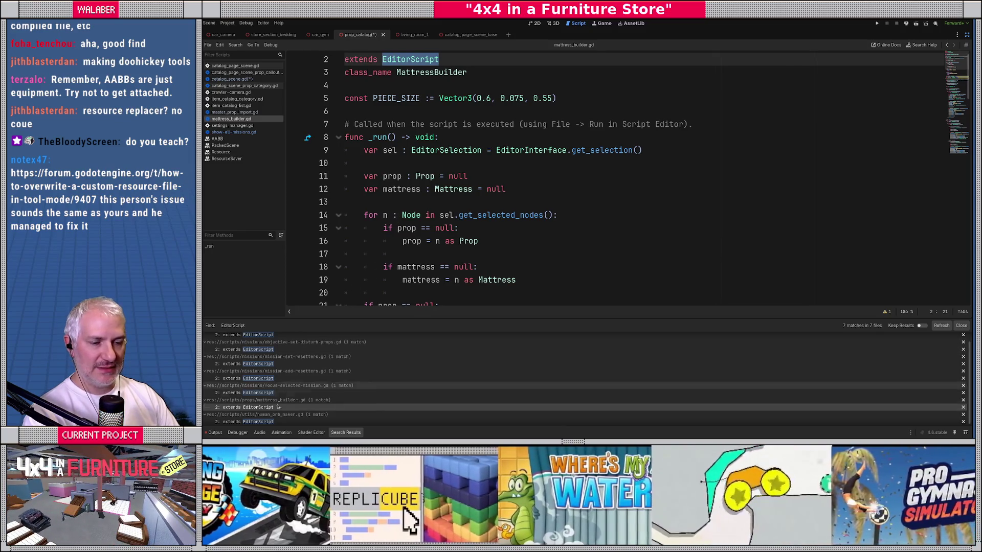
Review human_orb_maker.gd, restore the side docks, and go back to catalog_scene.gd.
scroll(264, 395, "down", 1)
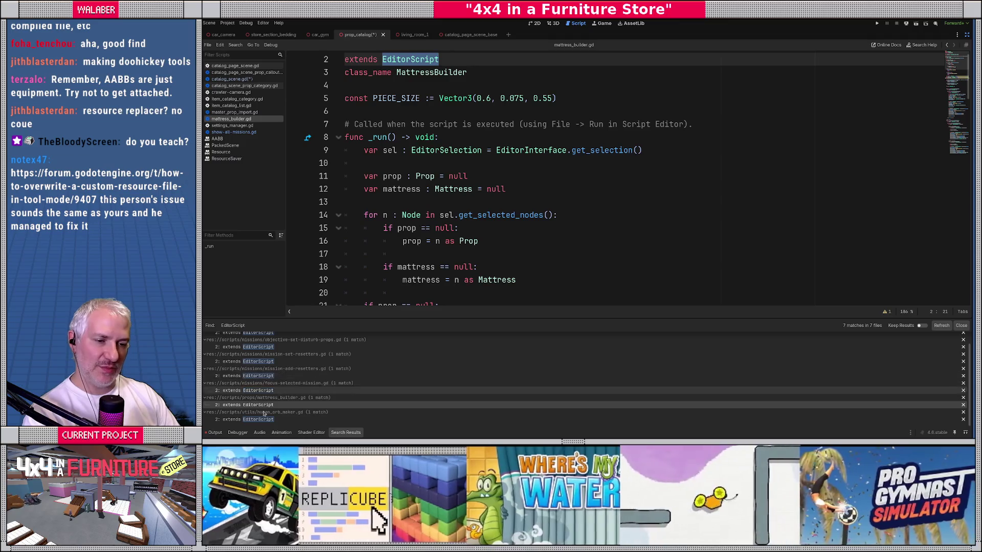
left_click(261, 419)
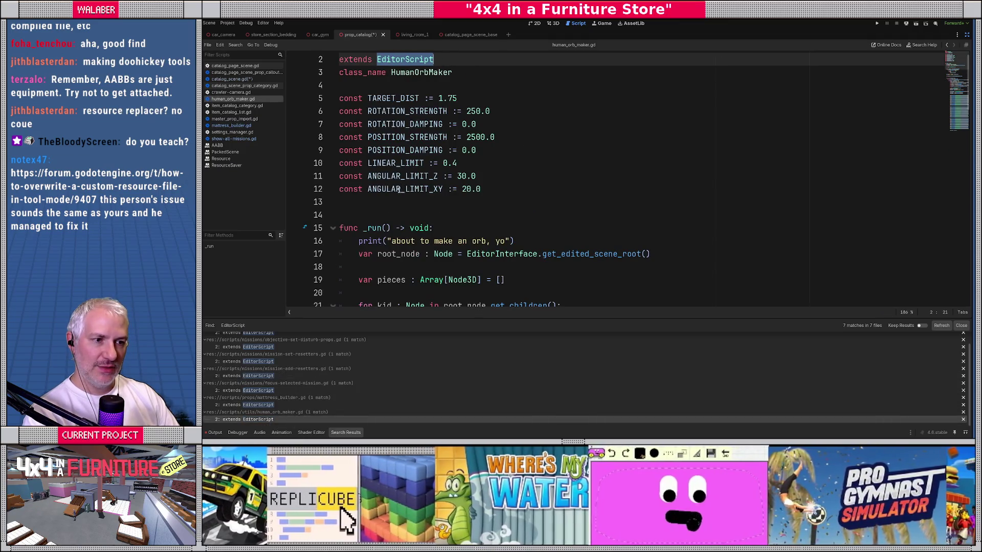
scroll(397, 194, "down", 2)
scroll(398, 192, "down", 3)
scroll(369, 125, "up", 1)
left_click(364, 98)
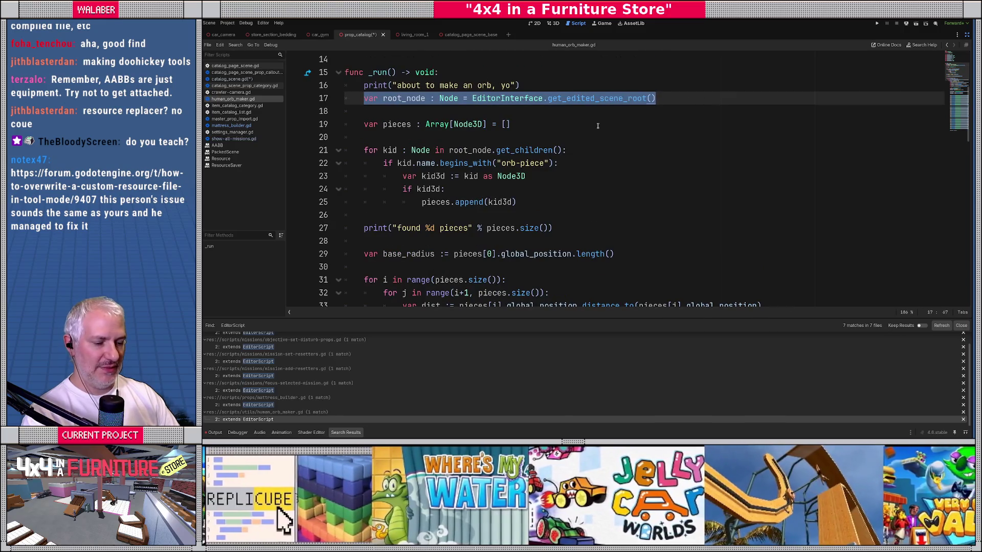
key("Down")
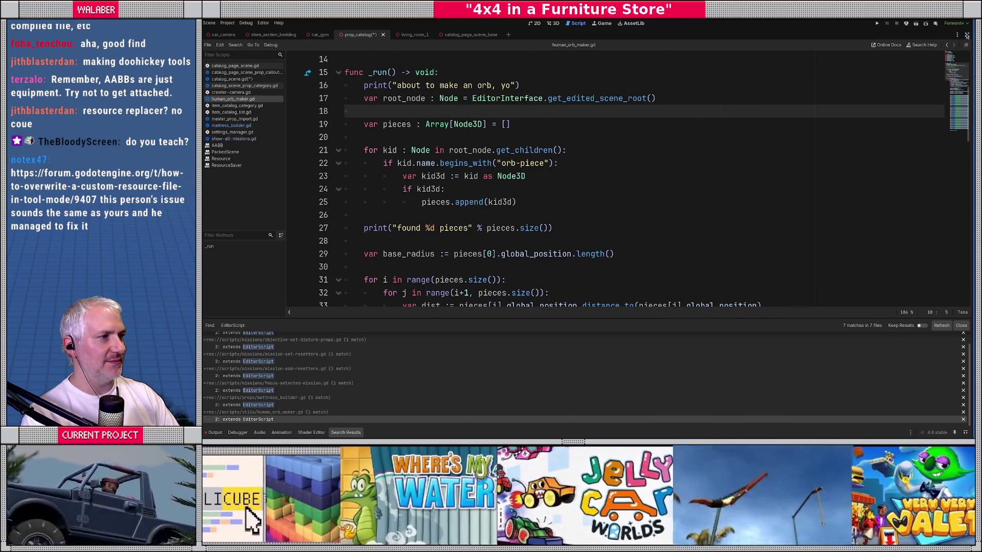
left_click(967, 35)
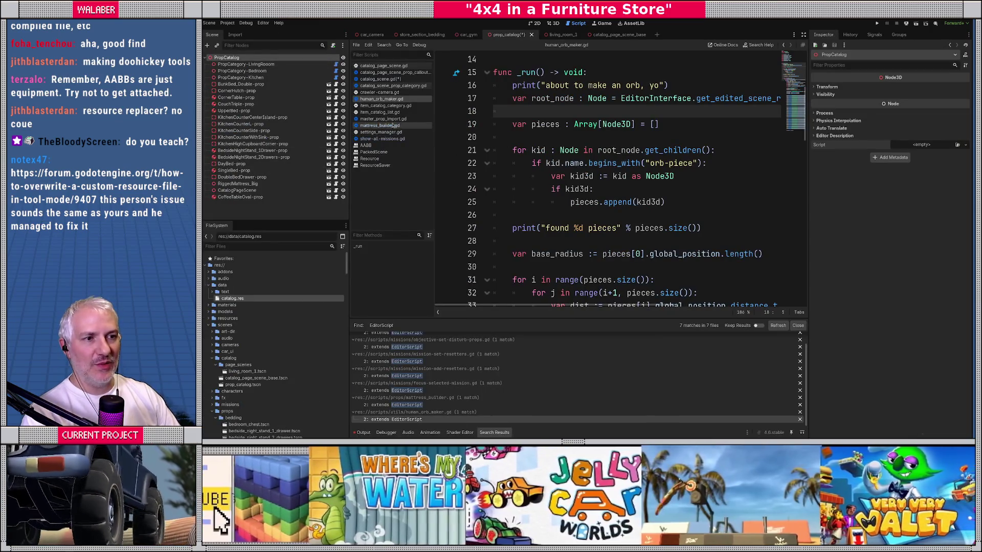
left_click(393, 80)
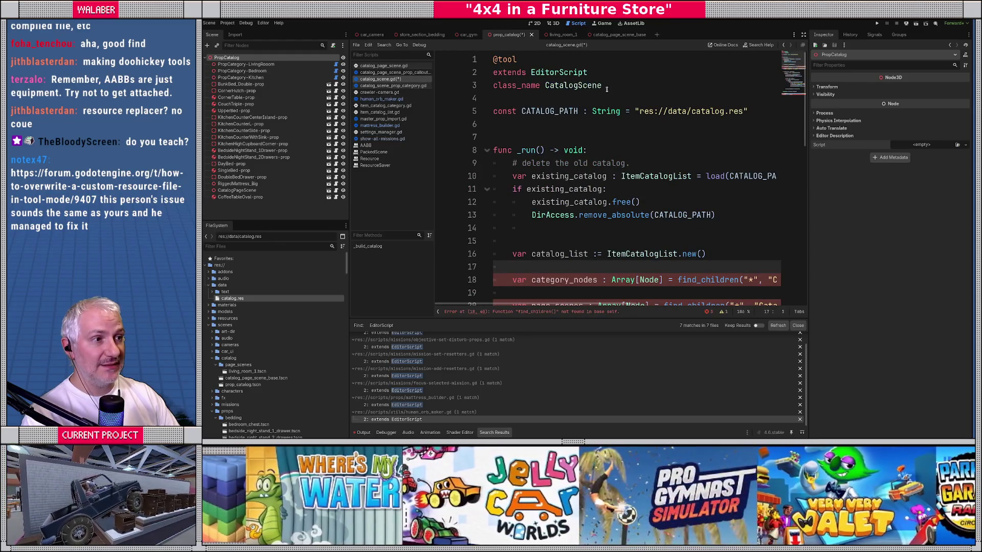
Rename the class from CatalogScene to CatalogBuilder and save the script.
left_click(803, 35)
left_click(418, 86)
double_click(418, 86)
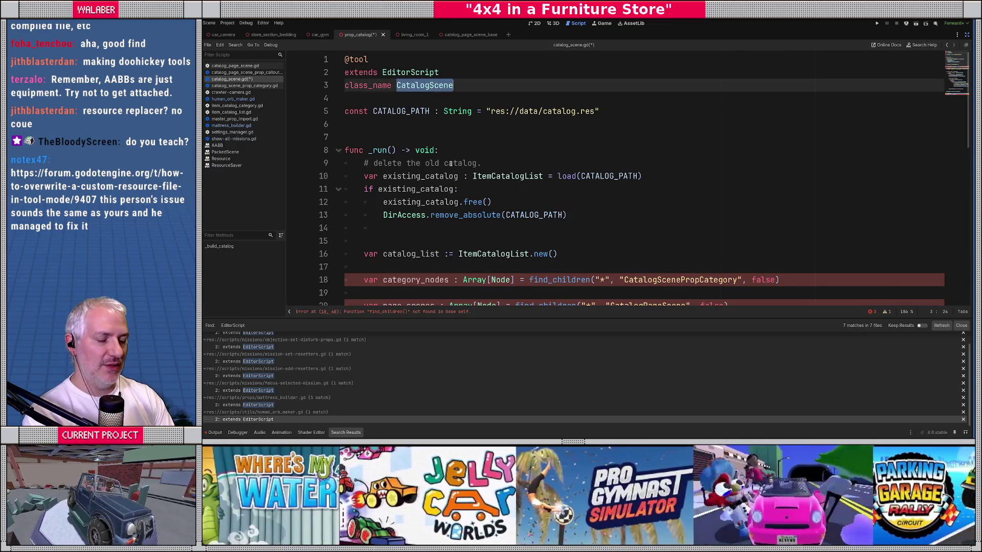
type("Catalo")
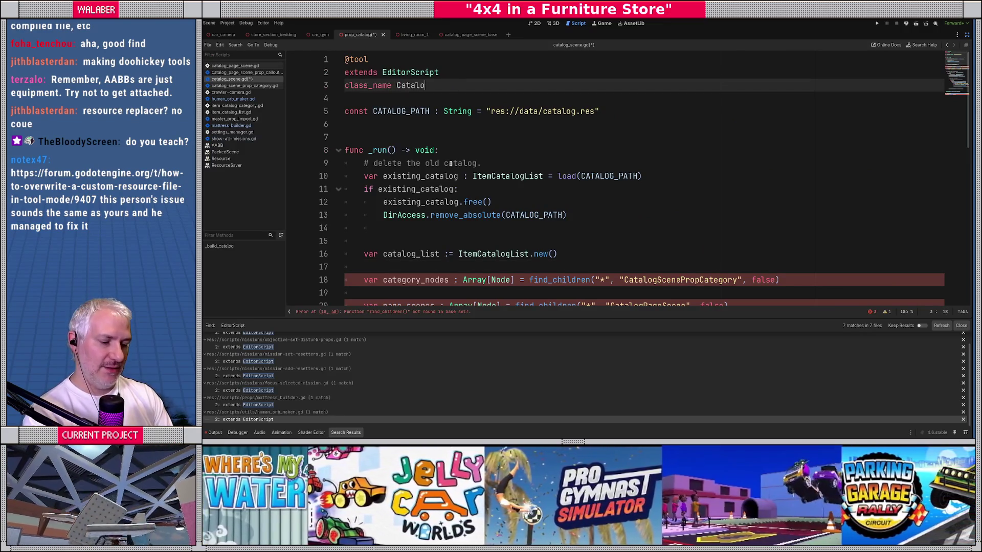
type("gBuilder")
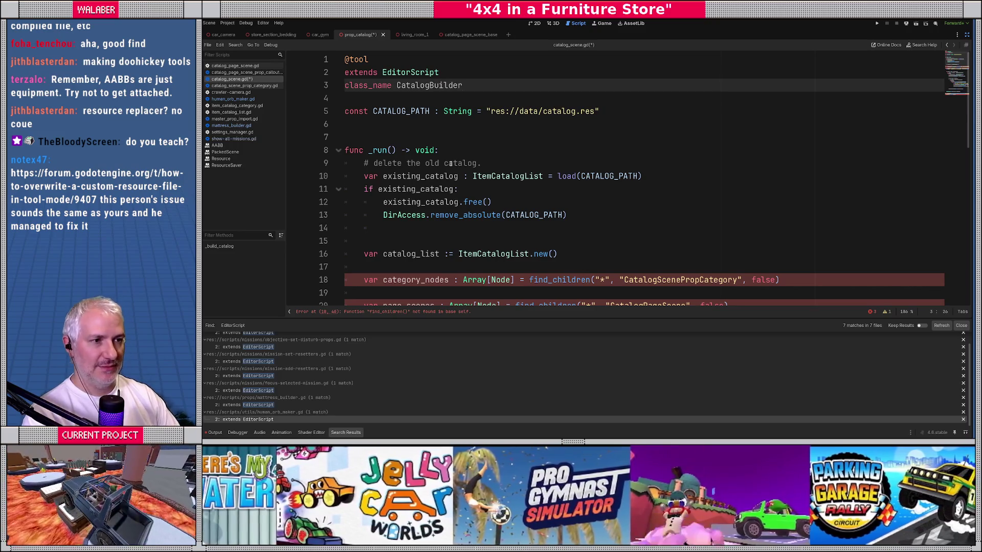
key("ctrl+s")
Delete the old-catalog deletion block and add the root_node = EditorInterface.get_edited_scene_root() line.
left_click(451, 150)
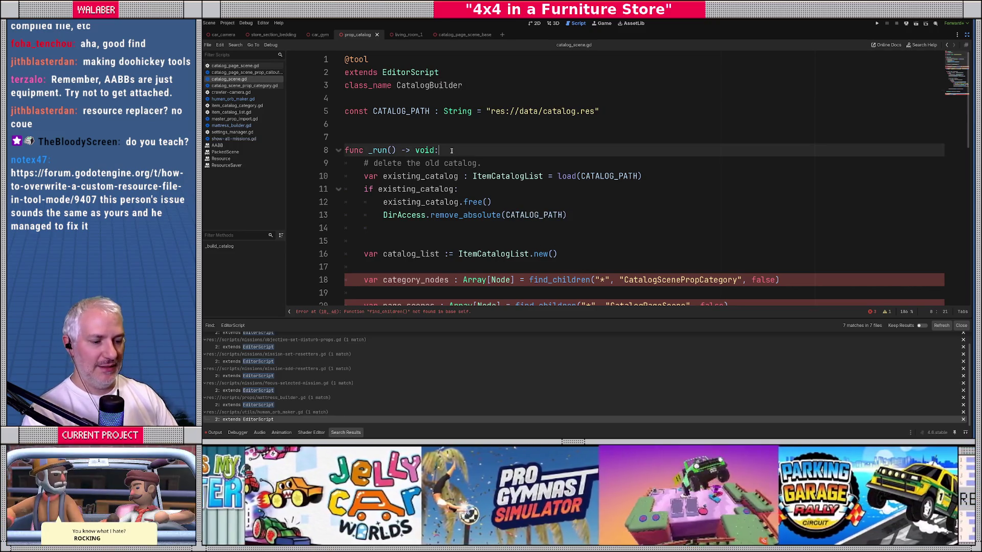
key("Down")
key("Down")
key("Up")
key("Up")
key("Down")
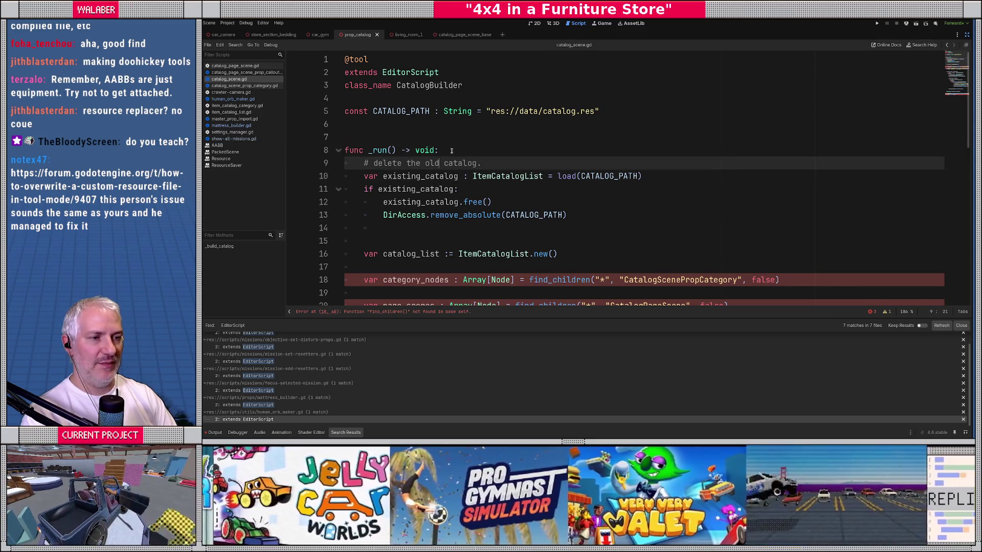
key("shift+Down")
key("shift+Down")
key("shift+Down")
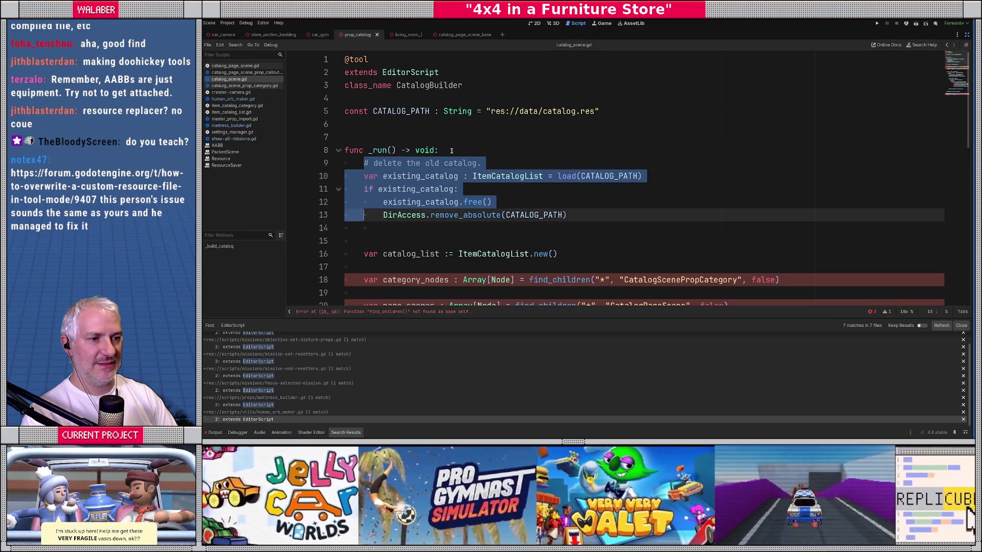
key("BackSpace")
key("Down")
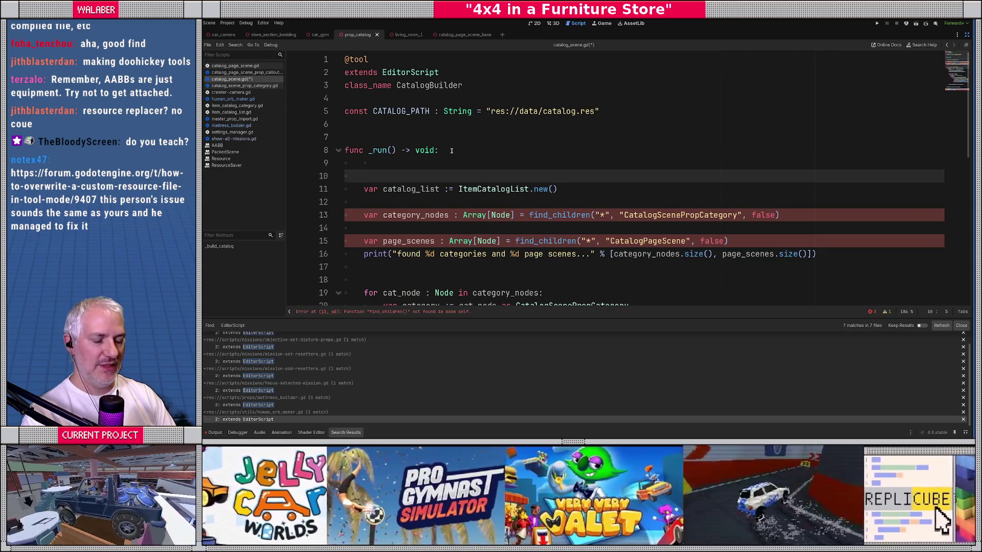
type("var root_node : Node = EditorInterface.get_edited_scene_root()")
key("Return")
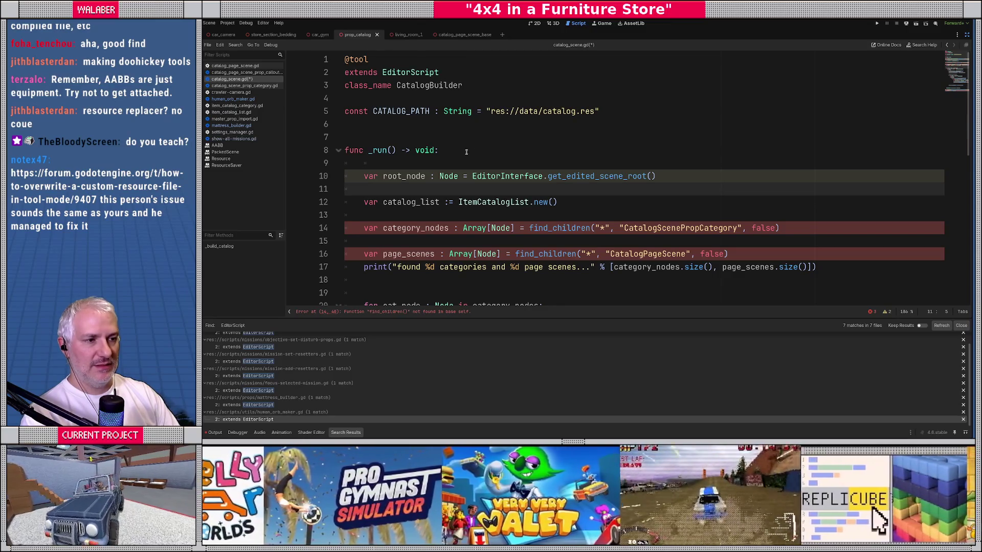
Prefix both find_children calls on lines 14 and 16 with 'root_node.'.
scroll(460, 152, "down", 2)
double_click(409, 98)
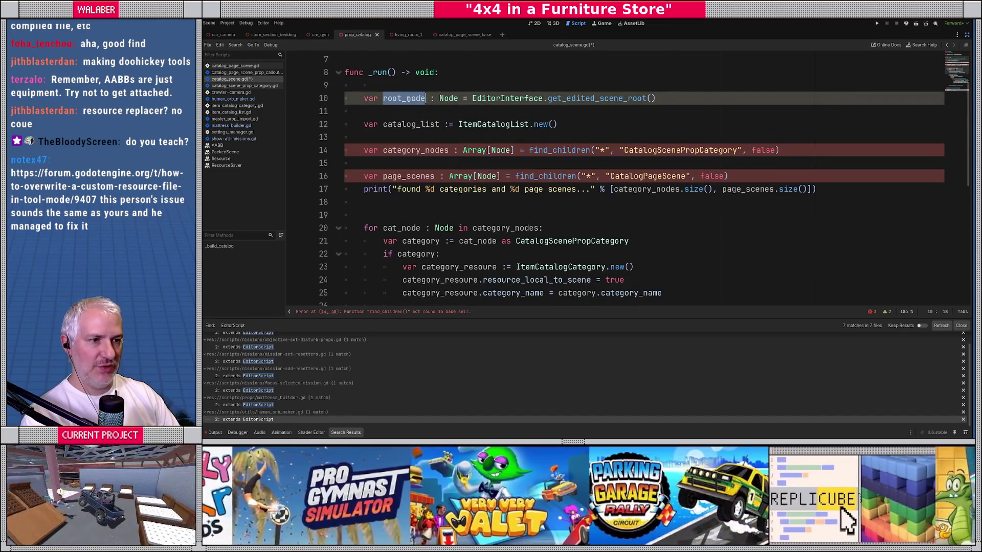
key("ctrl+c")
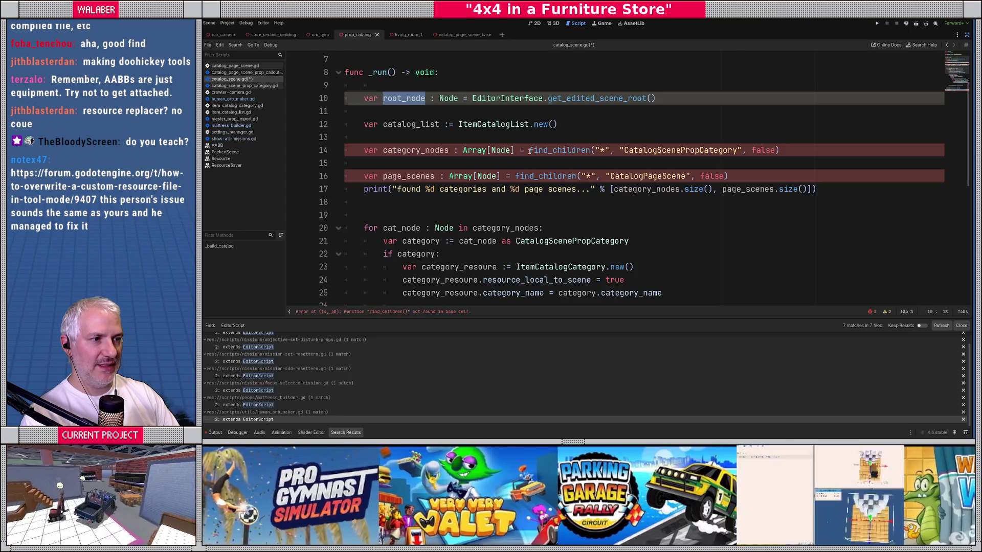
left_click(529, 150)
key("ctrl+v")
type(".")
key("Escape")
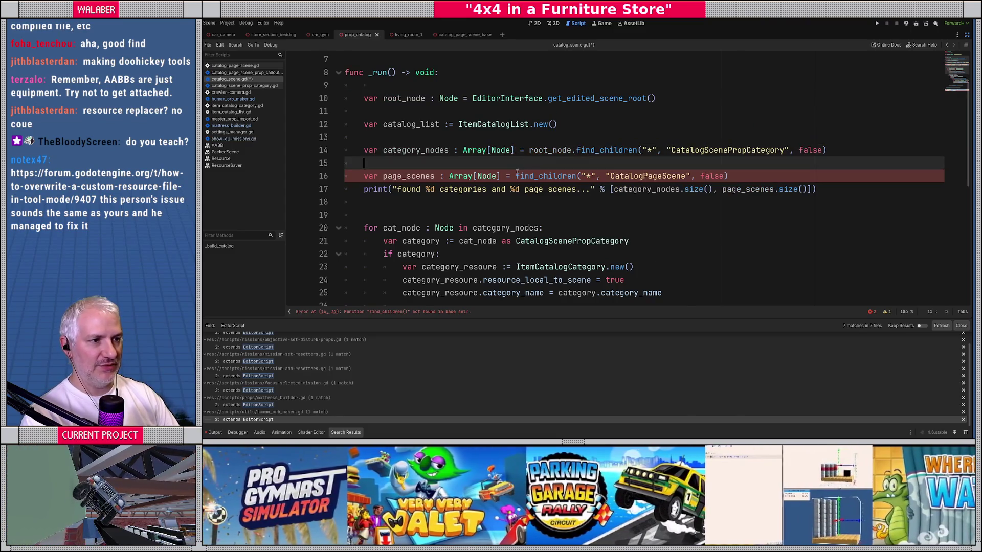
left_click(515, 176)
key("ctrl+v")
type(".")
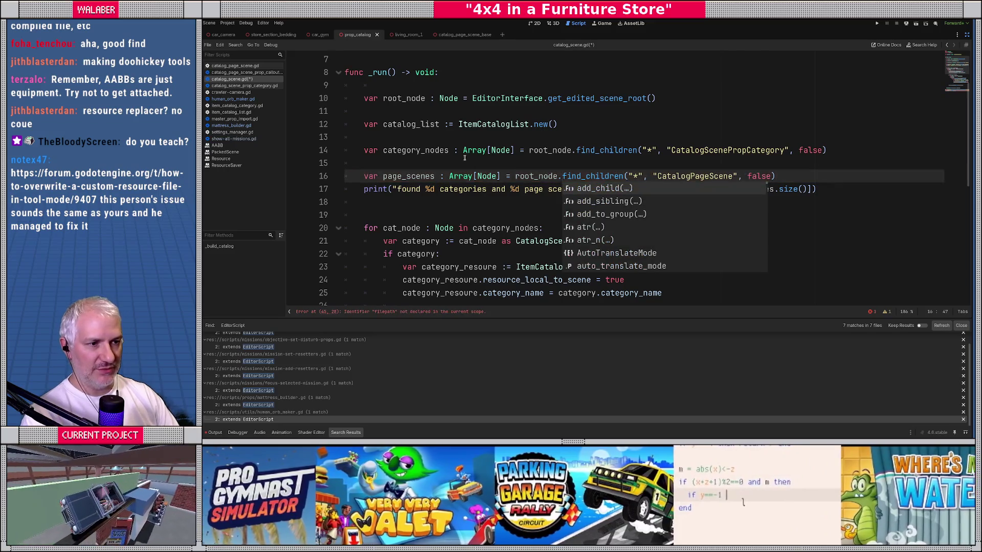
left_click(391, 163)
Replace get_editor_interface() with EditorInterface and check the get_resource_filesystem docs.
scroll(390, 191, "down", 8)
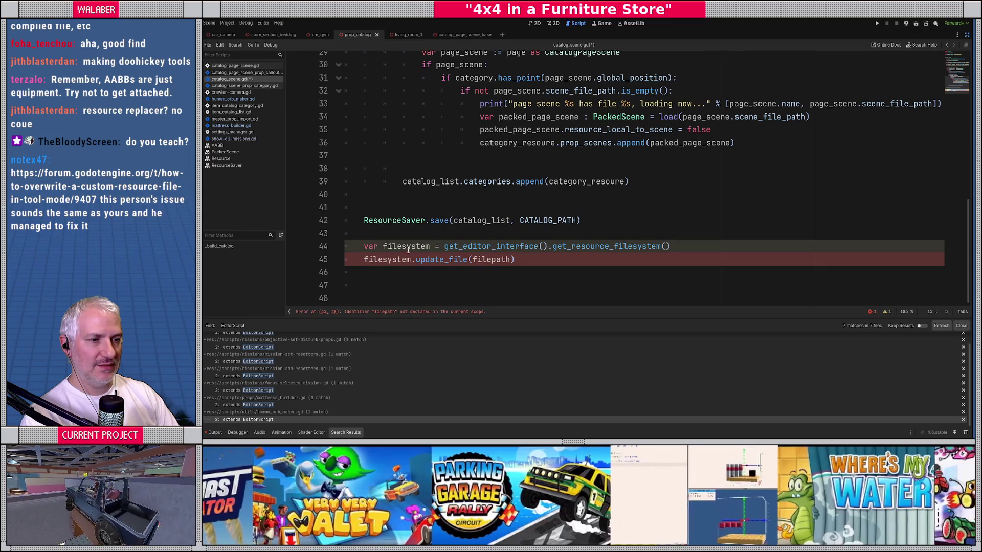
left_click_drag(444, 247, 546, 247)
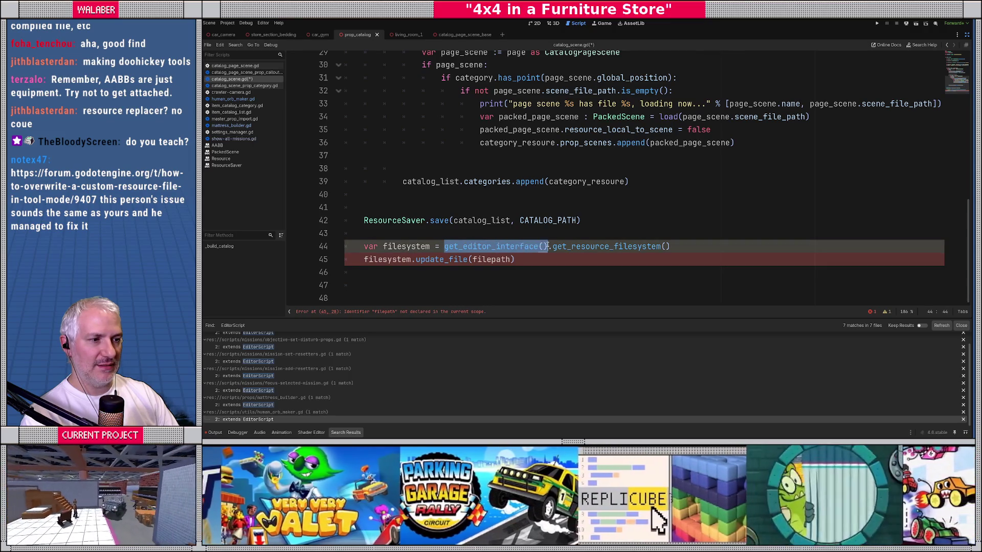
type("EditorInter")
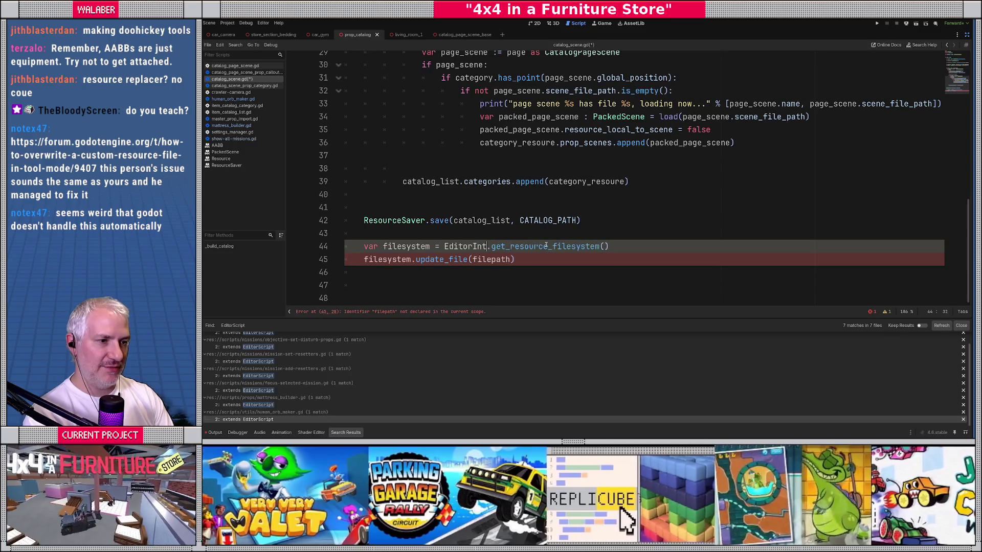
key("Return")
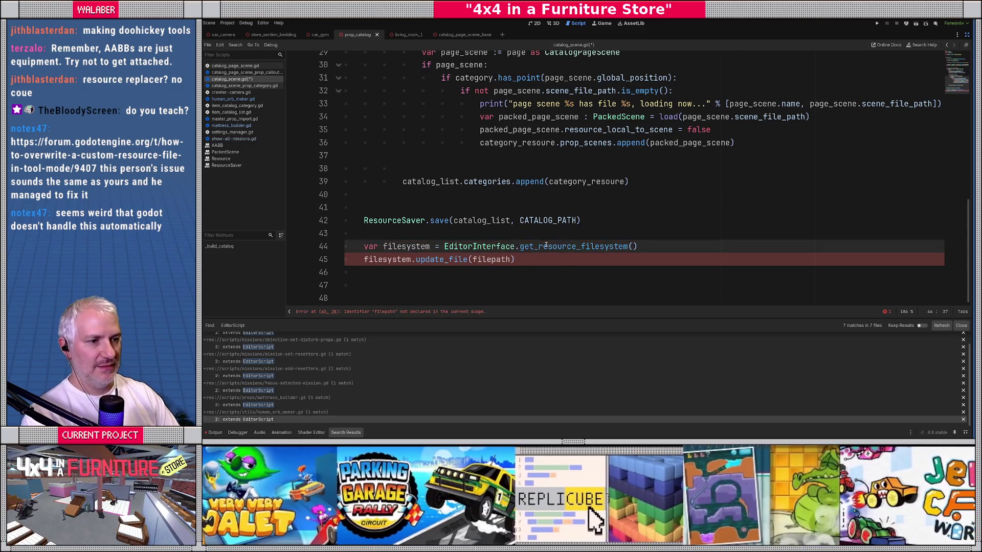
left_click(569, 248, "ctrl")
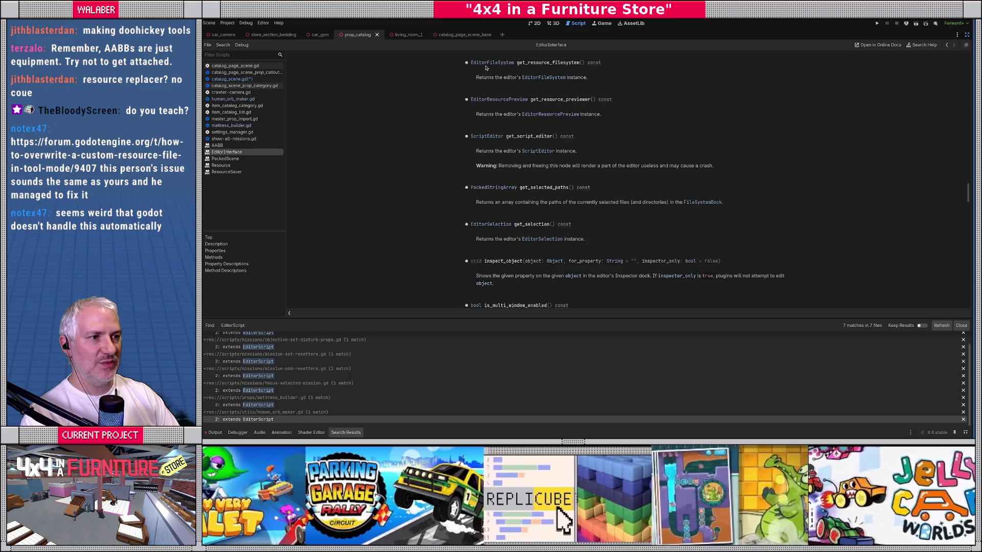
key("alt+Left")
Type filesystem as EditorFileSystem, pass CATALOG_PATH to update_file, and save.
left_click(434, 254)
type(": EditorFil")
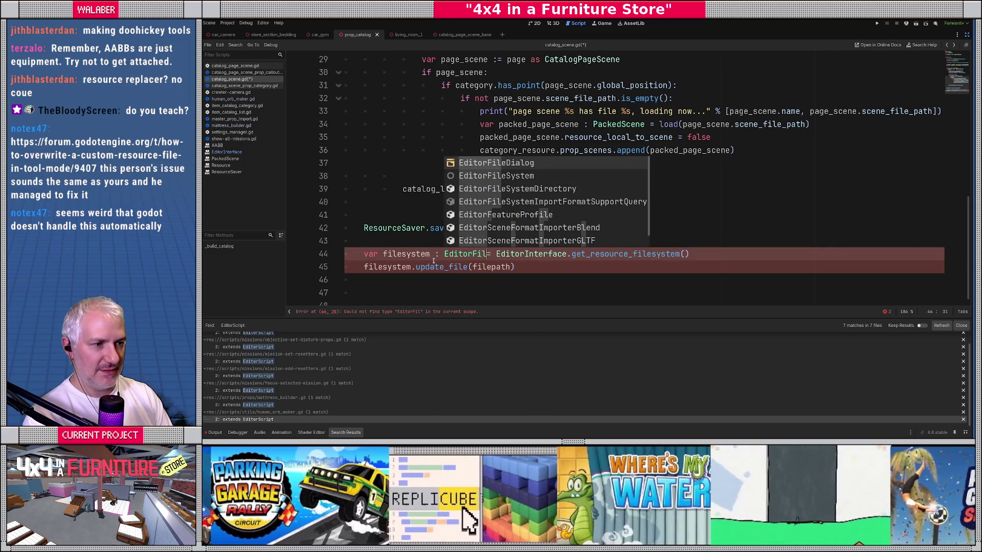
key("Down")
key("Return")
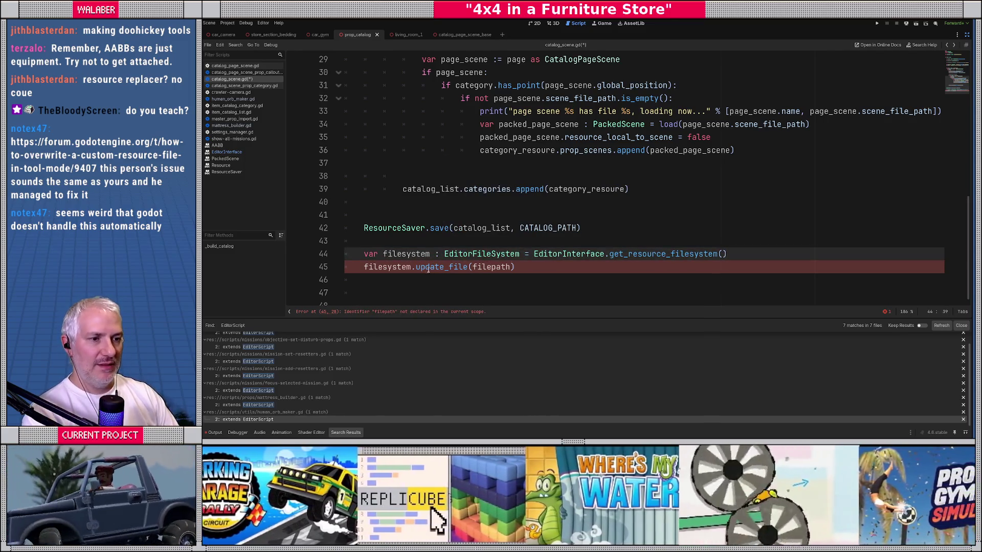
double_click(491, 268)
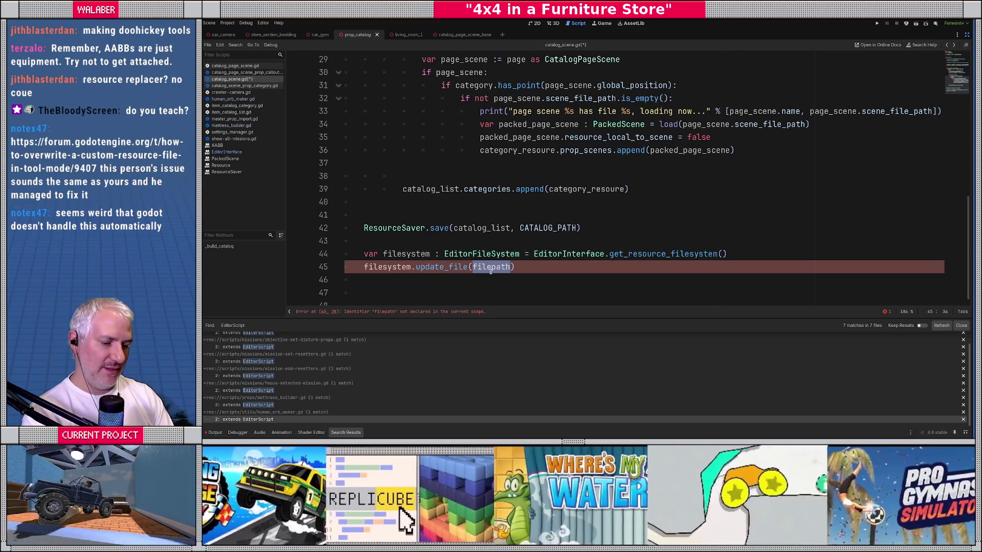
type("CATALO")
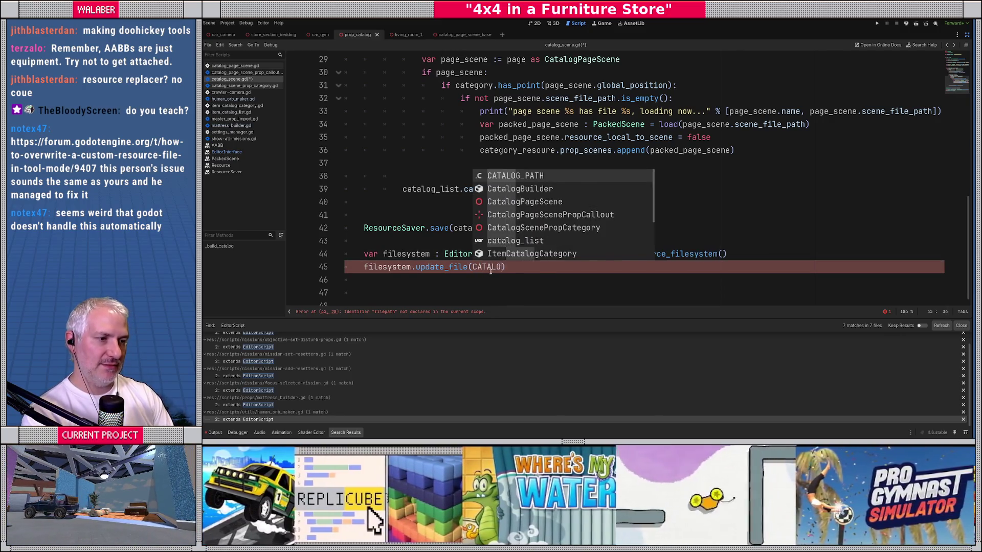
key("Return")
key("ctrl+s")
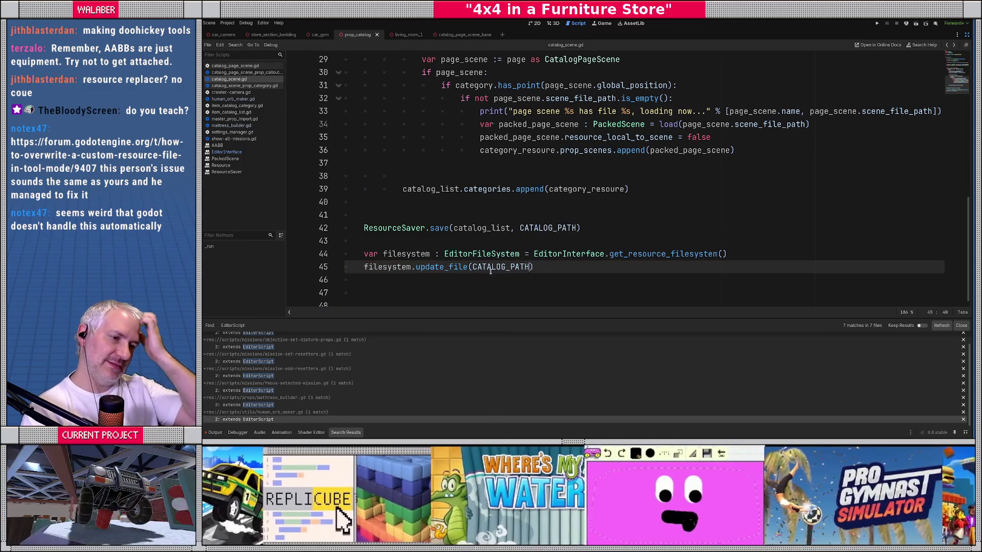
Leave distraction-free mode to bring back the Scene, FileSystem and Inspector docks.
left_click(485, 215)
scroll(486, 212, "up", 9)
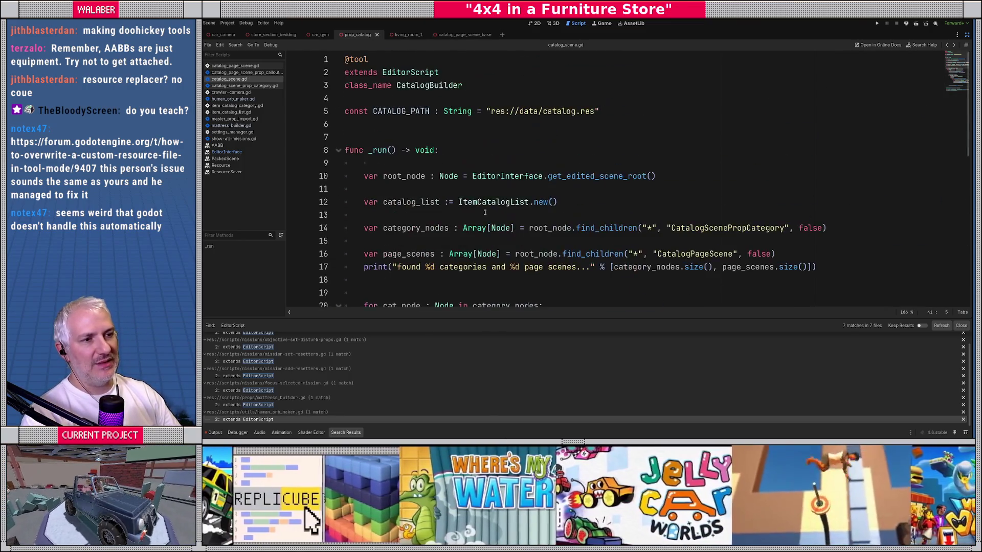
double_click(416, 85)
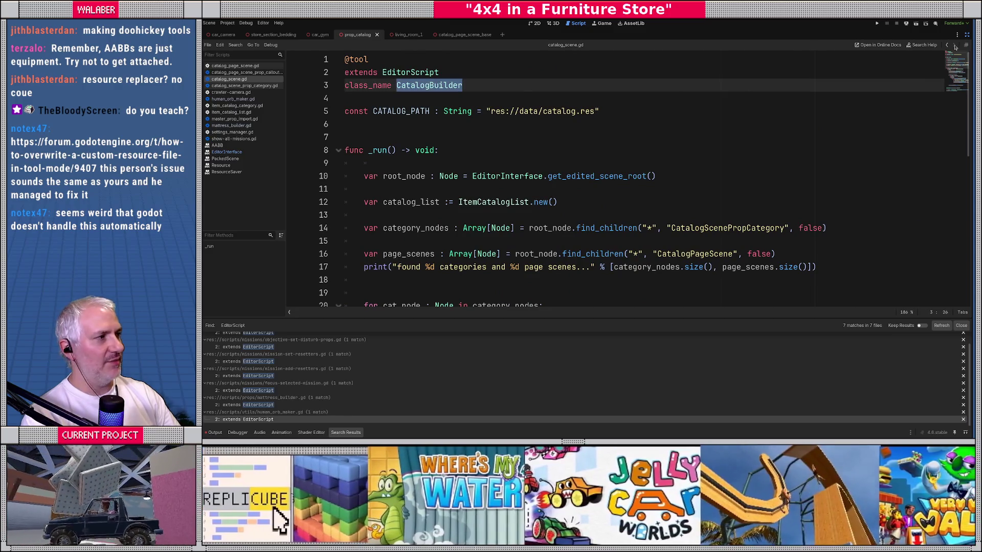
left_click(967, 35)
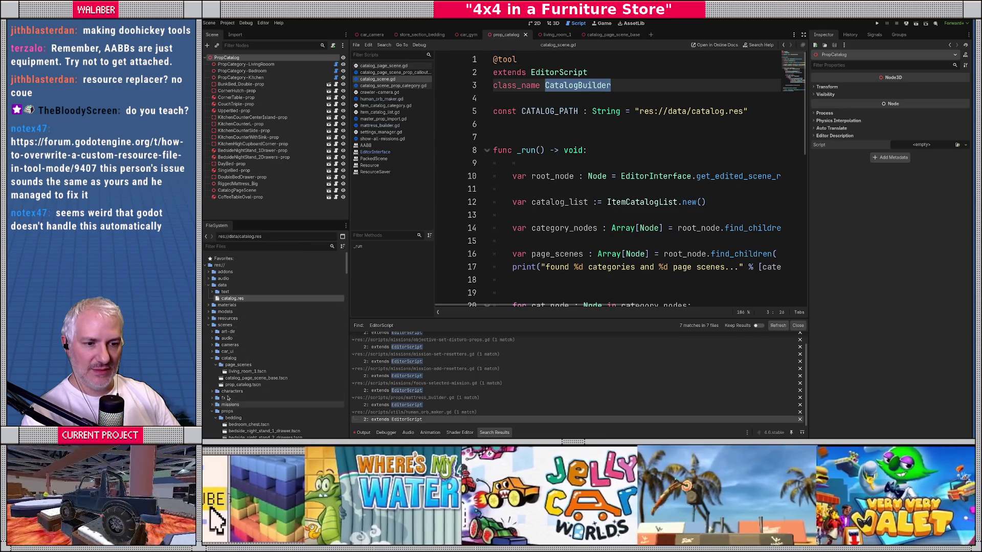
Rename catalog_scene.gd to catalog_builder.gd in the FileSystem dock and show the 3D view.
scroll(227, 402, "down", 4)
left_click(213, 322)
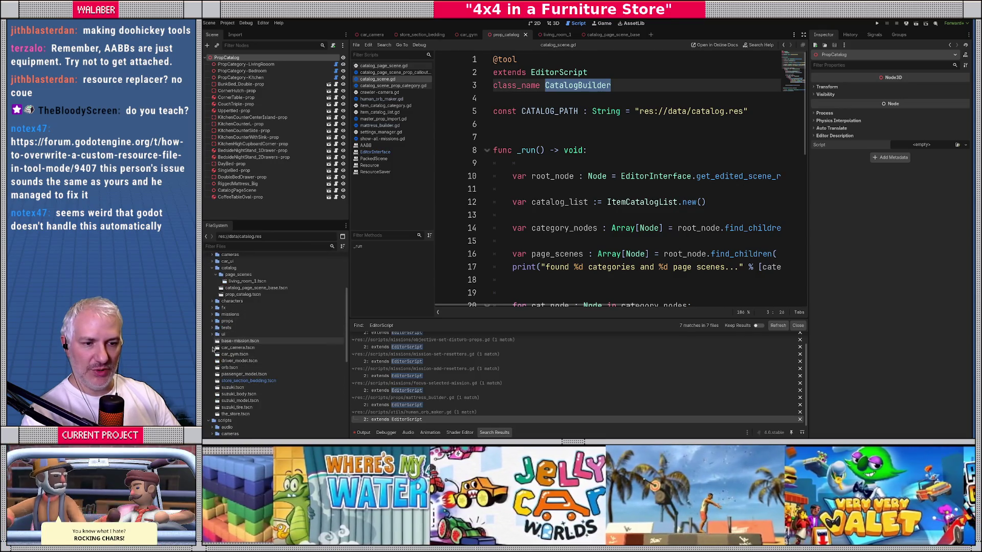
scroll(230, 379, "down", 3)
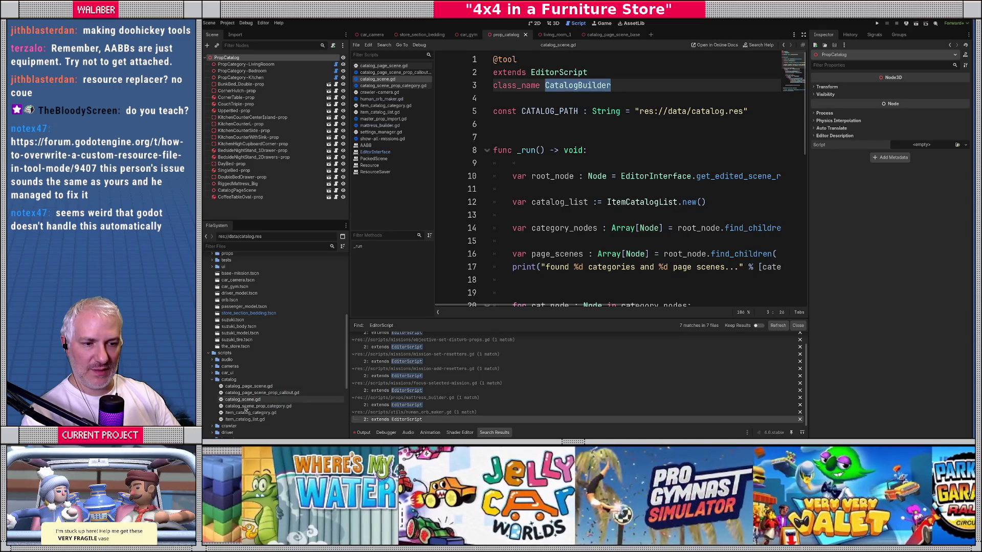
left_click(258, 401)
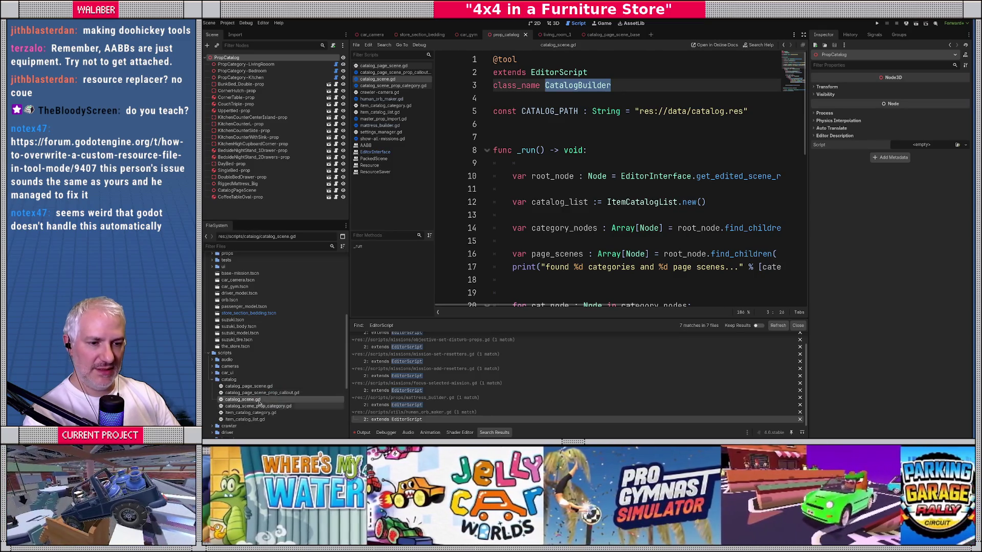
right_click(259, 403)
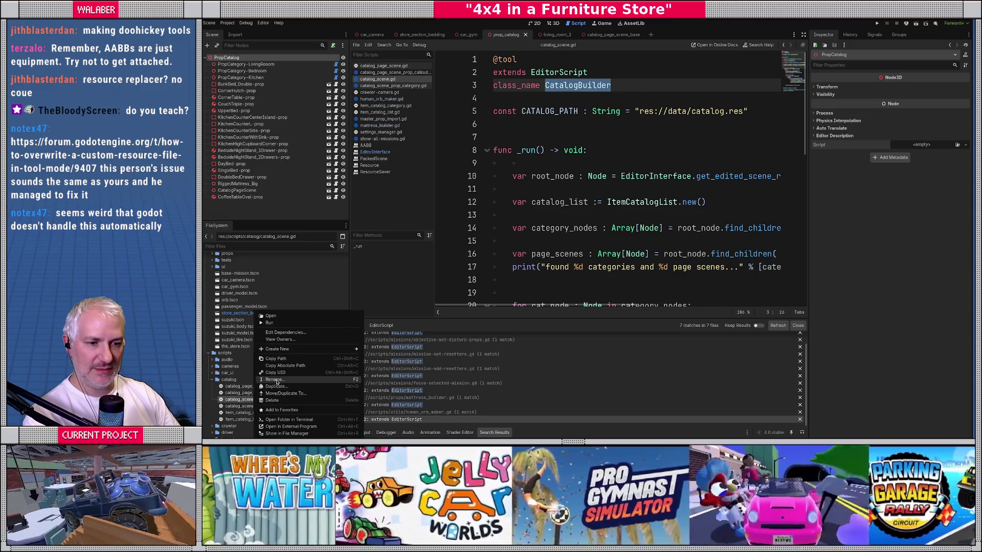
left_click(276, 380)
type("catalog_buil")
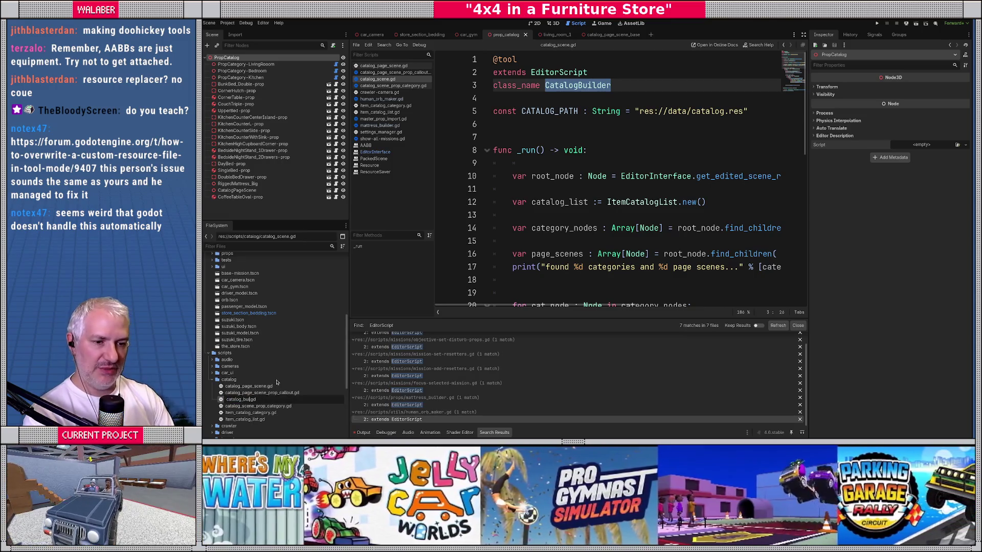
type("der")
key("Return")
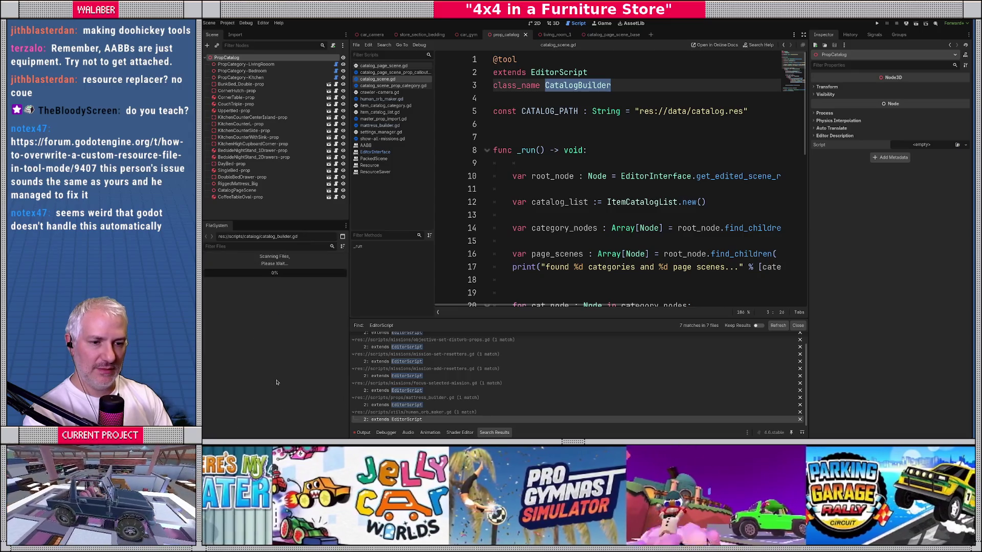
left_click(540, 85)
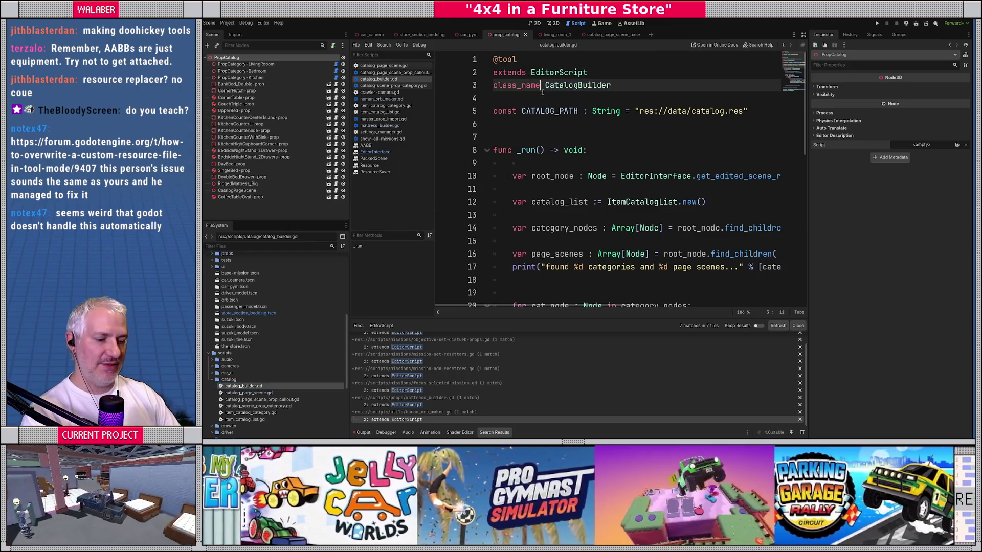
left_click(554, 23)
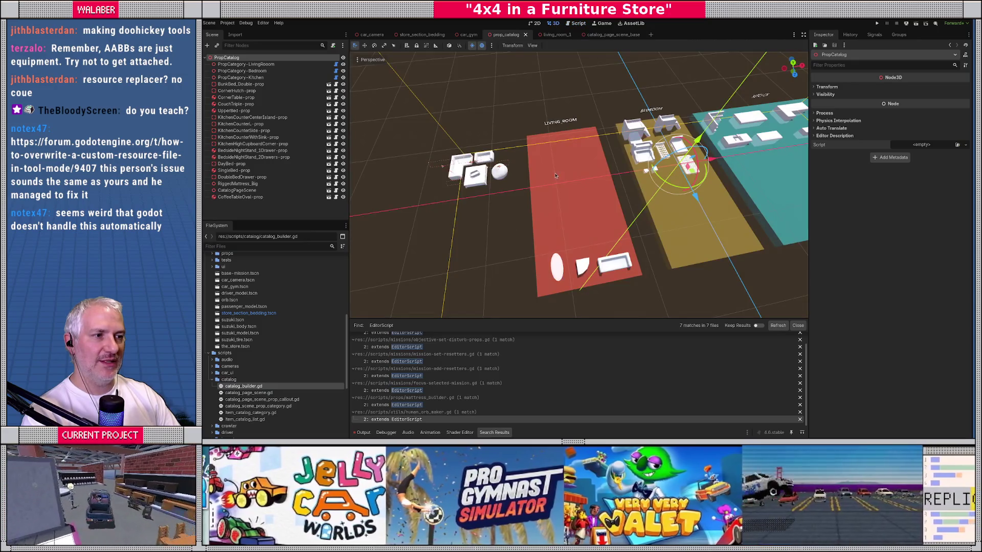
Run Catalog Builder from the Command Palette and expand catalog.res's three categories in the Inspector.
key("ctrl+shift+p")
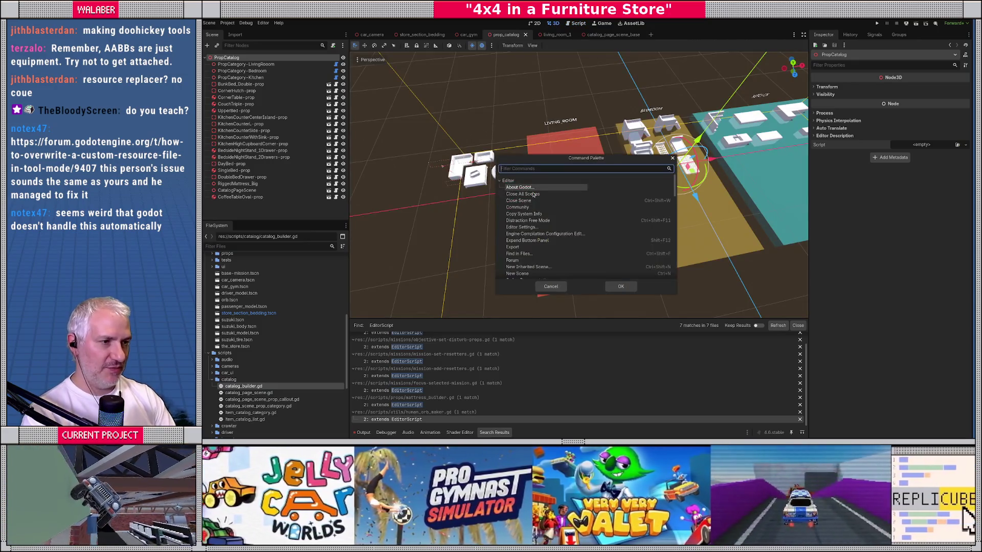
type("catalog")
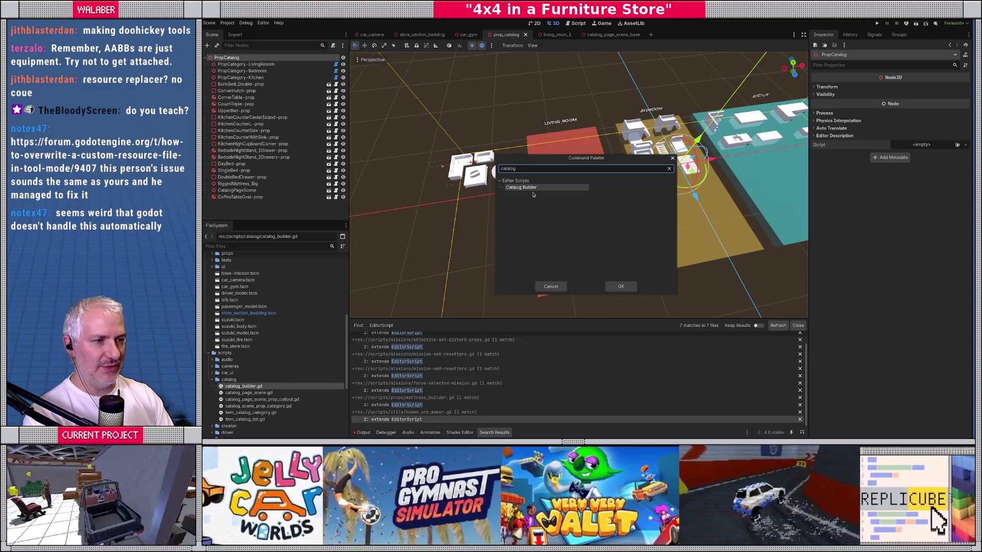
key("Return")
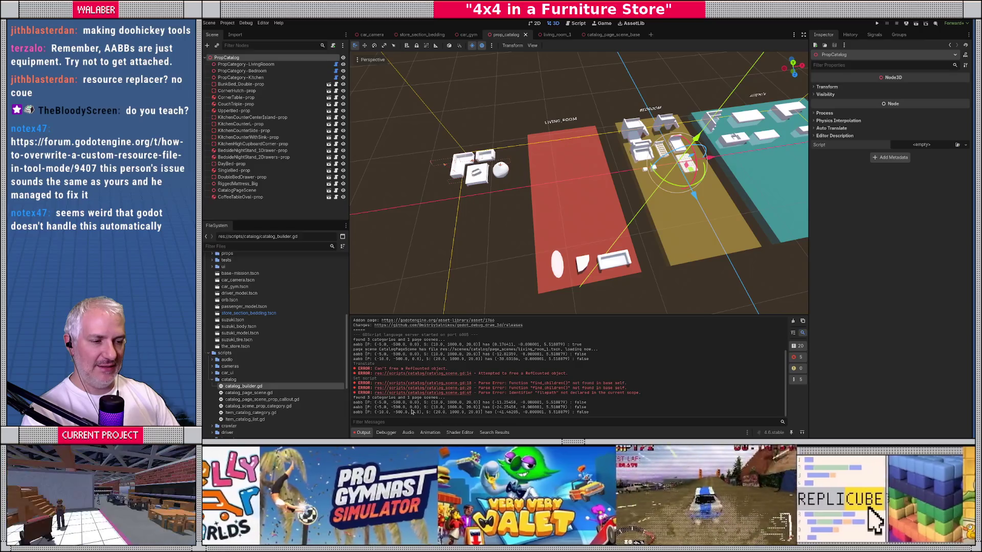
scroll(243, 300, "up", 8)
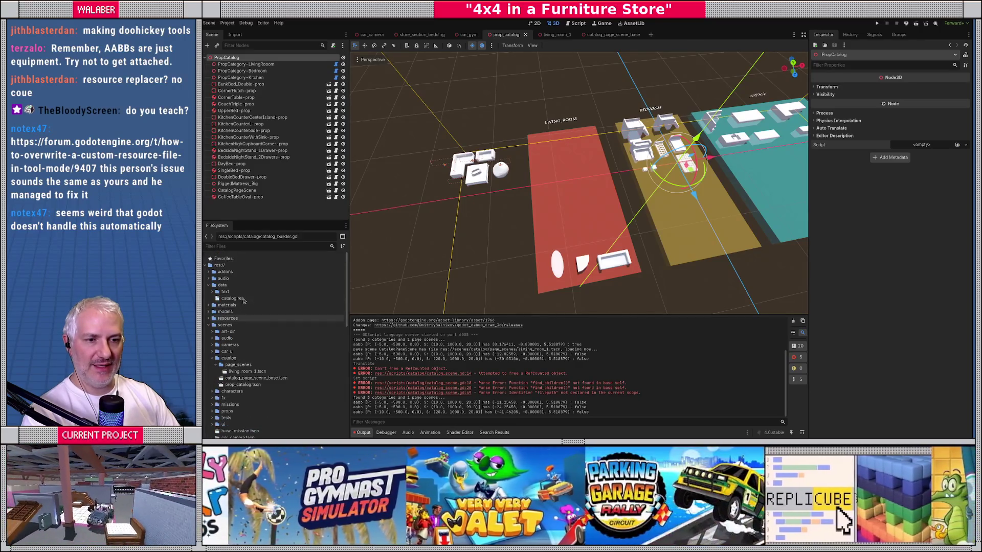
left_click(240, 298)
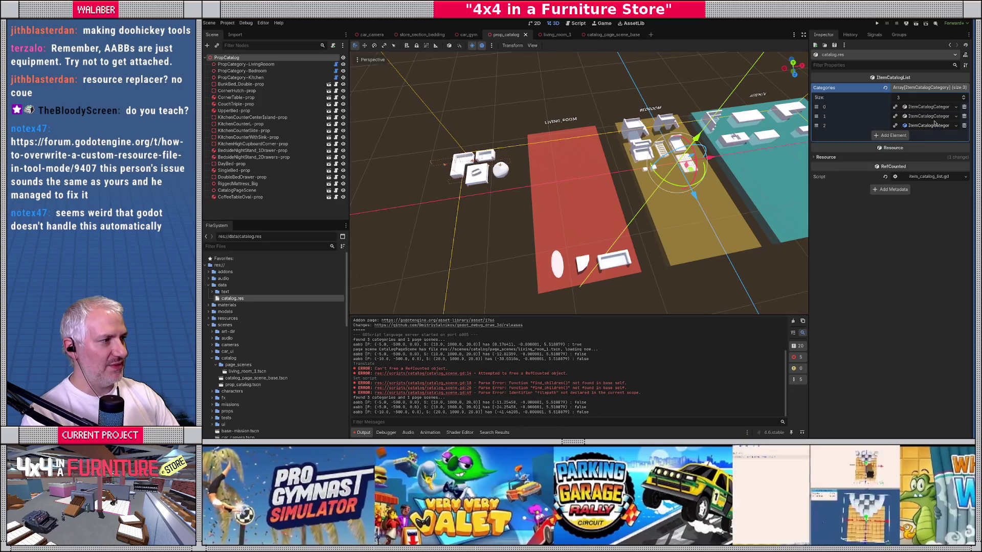
left_click(937, 126)
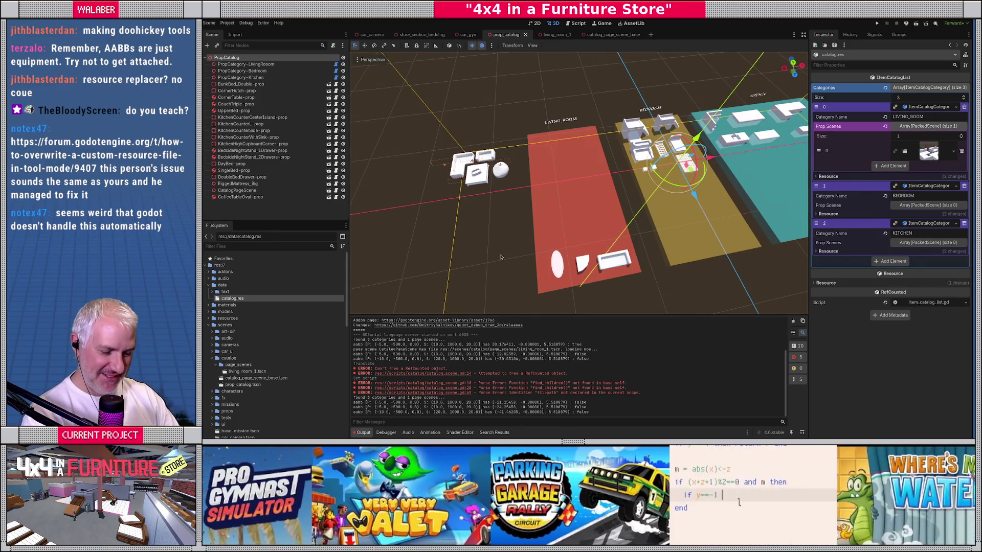
Run the Catalog Builder again, then switch to the forum thread.
key("ctrl+shift+p")
type("run")
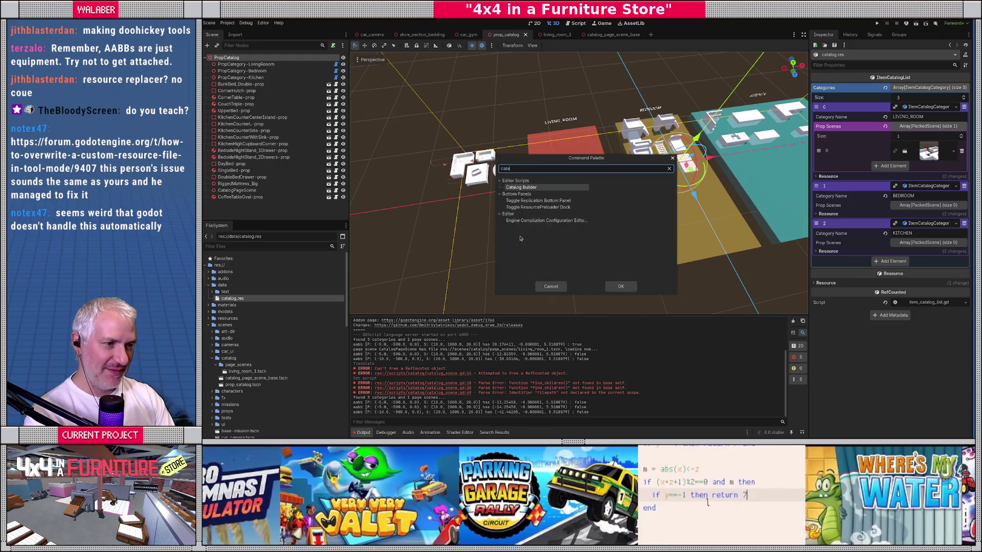
key("Return")
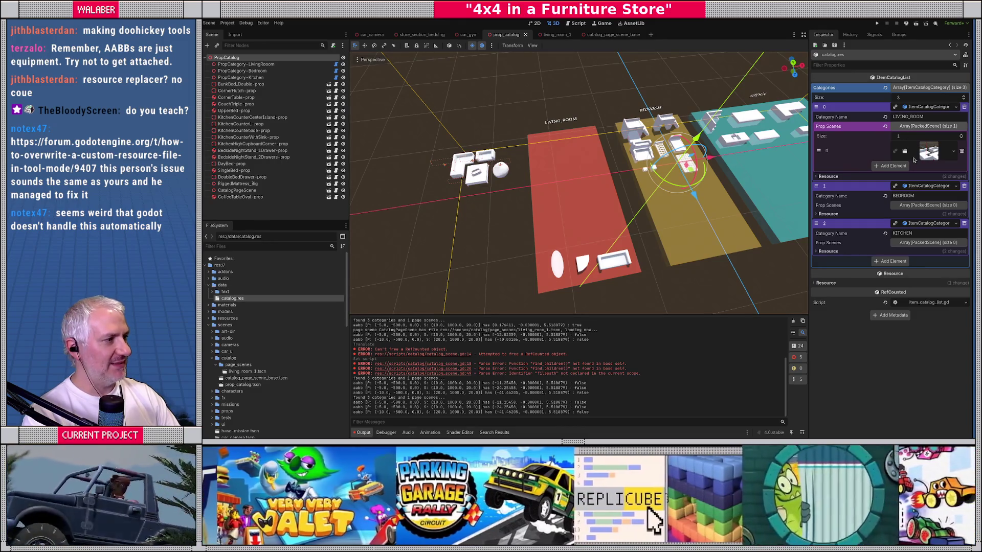
key("alt+Tab")
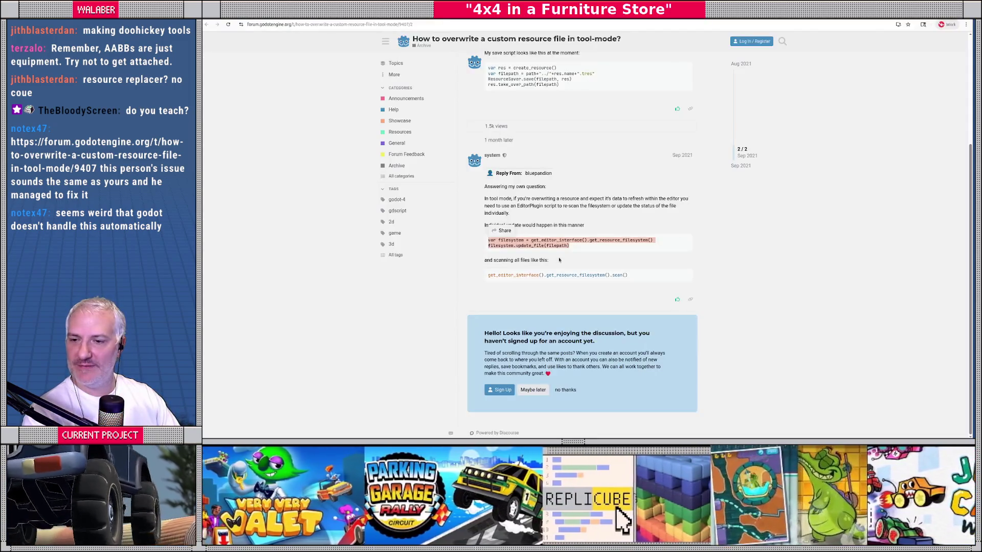
Re-read the answer's update_file and scan() snippets, deselect the code, and return to Godot.
scroll(487, 288, "up", 2)
scroll(481, 288, "down", 2)
left_click(524, 298)
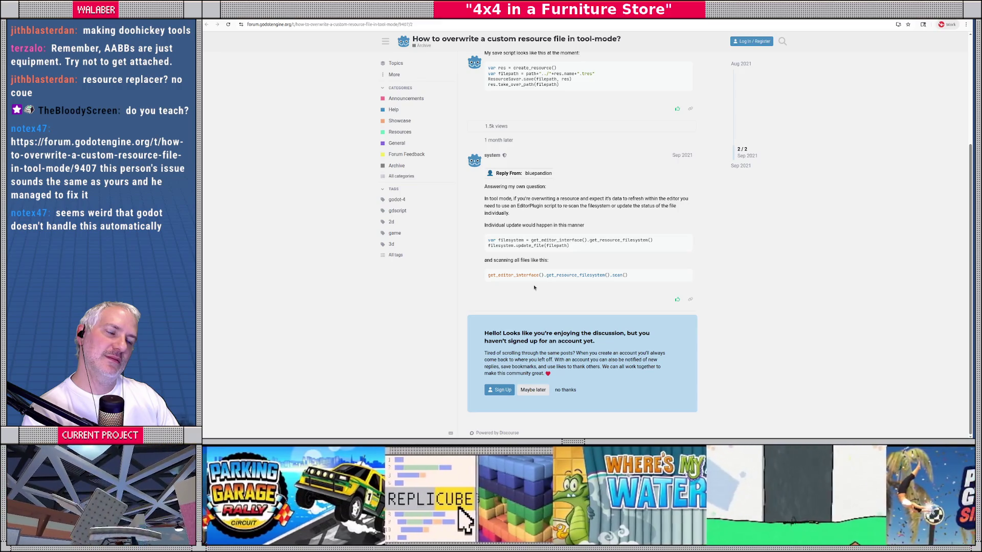
key("alt+Tab")
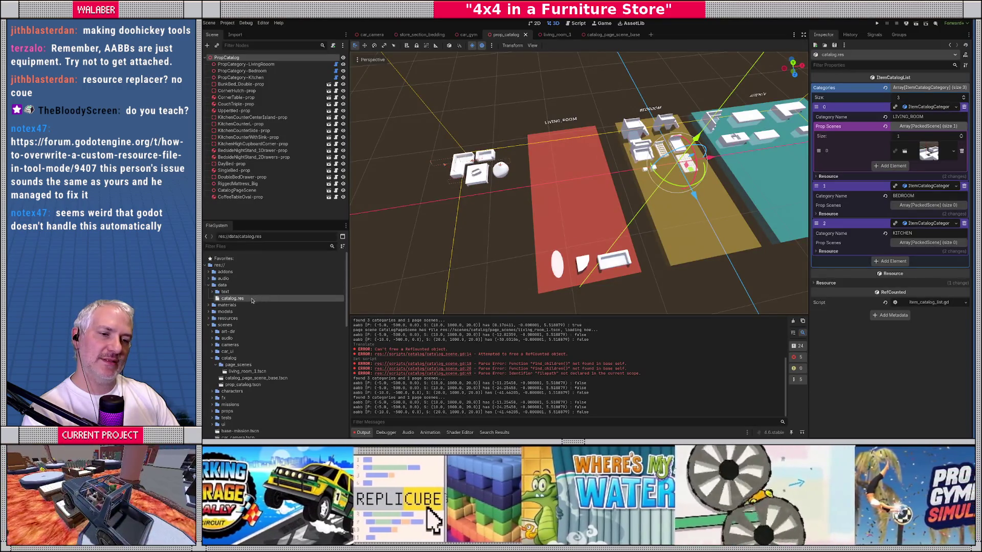
Show catalog.res in the file manager, try opening it, and dismiss the Could Not Display error.
right_click(252, 301)
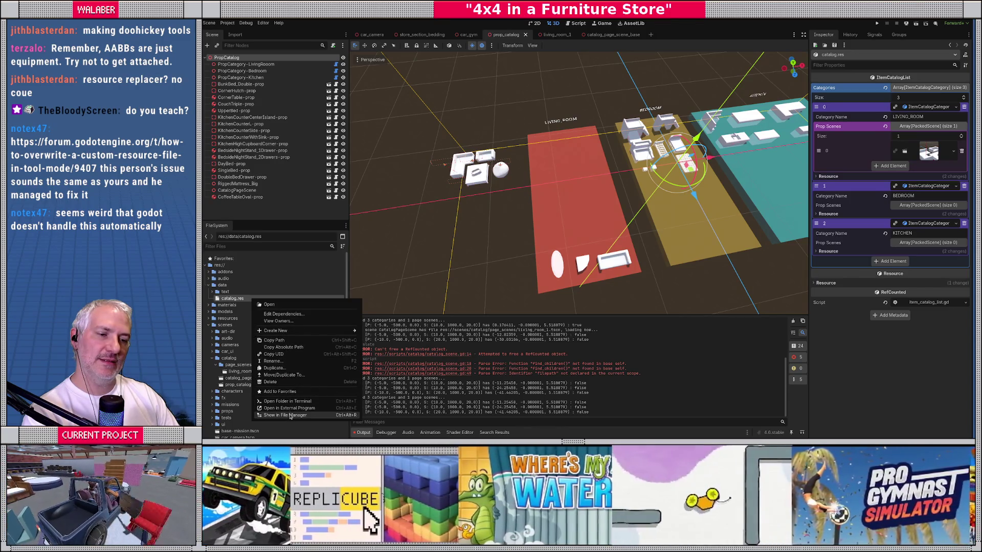
left_click(284, 415)
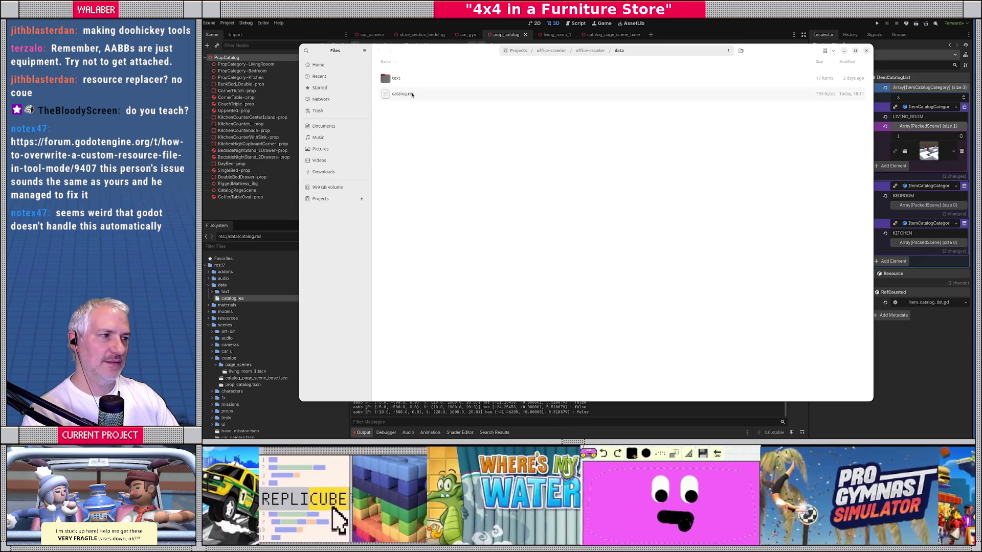
double_click(412, 95)
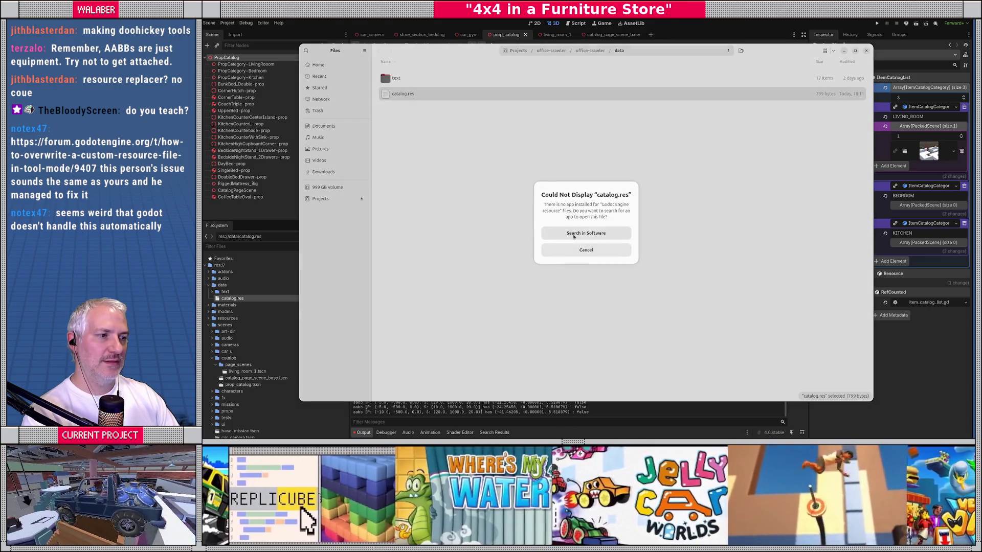
left_click(574, 252)
Open catalog.res with Visual Studio Code, then switch back to Godot.
right_click(404, 94)
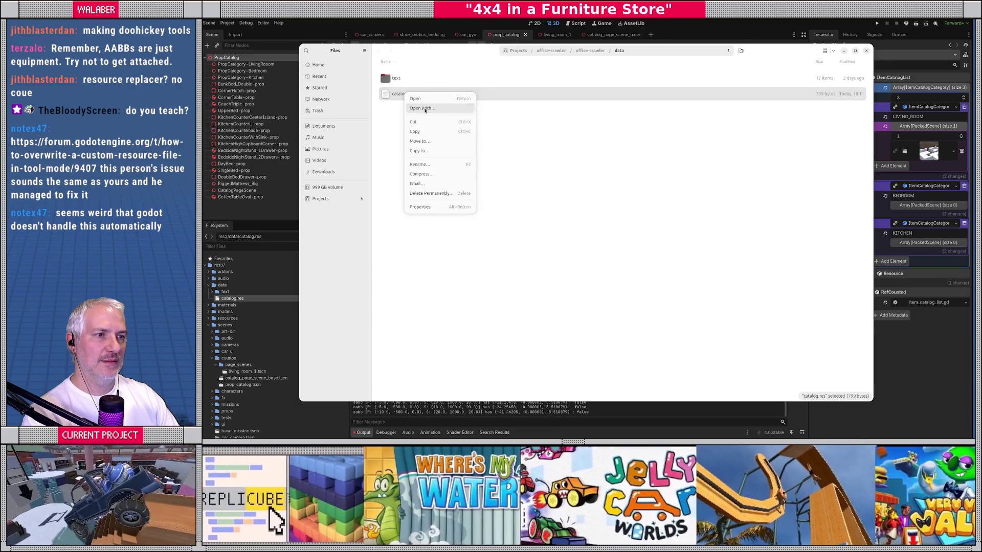
left_click(419, 107)
double_click(559, 246)
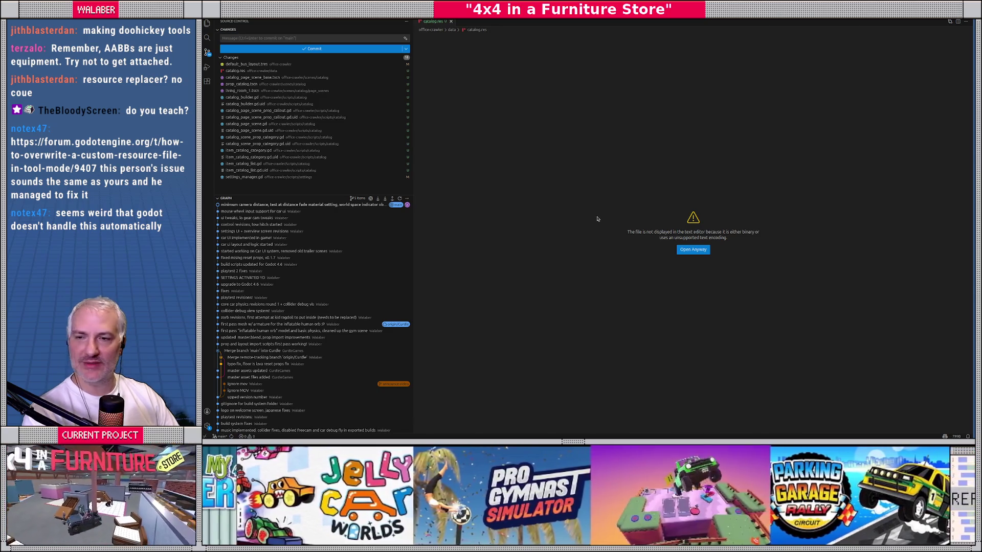
key("alt+Tab")
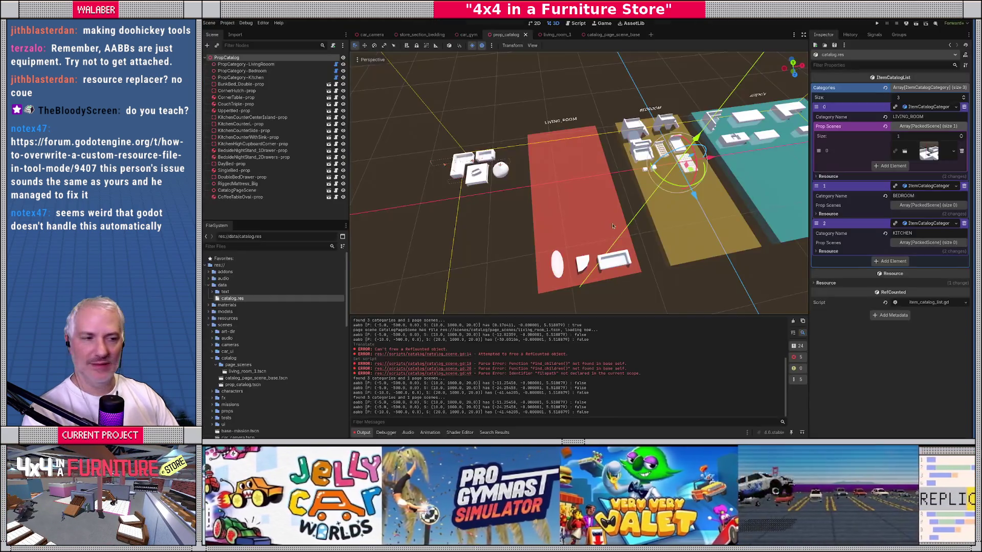
Delete catalog.res from the FileSystem dock.
left_click(225, 291)
left_click(240, 300)
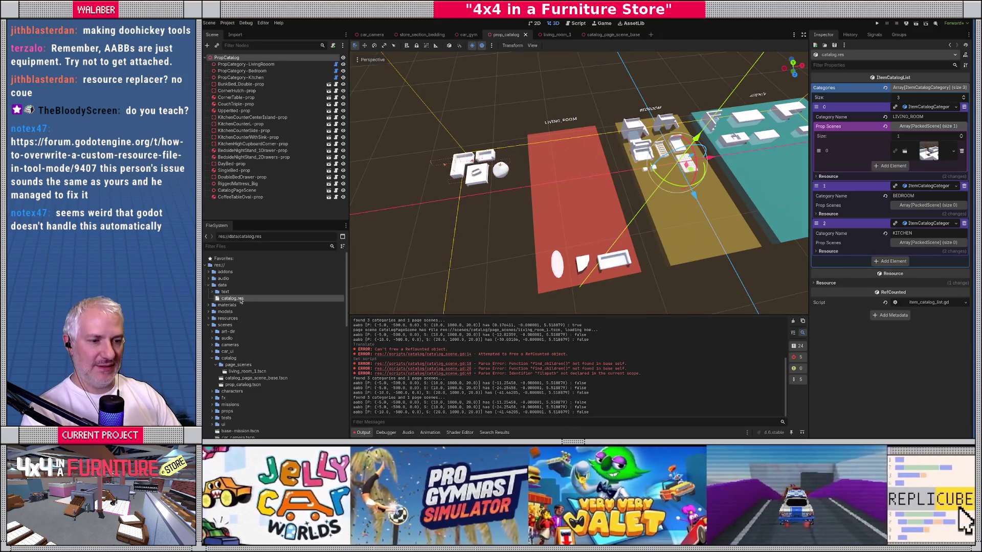
key("Delete")
key("Return")
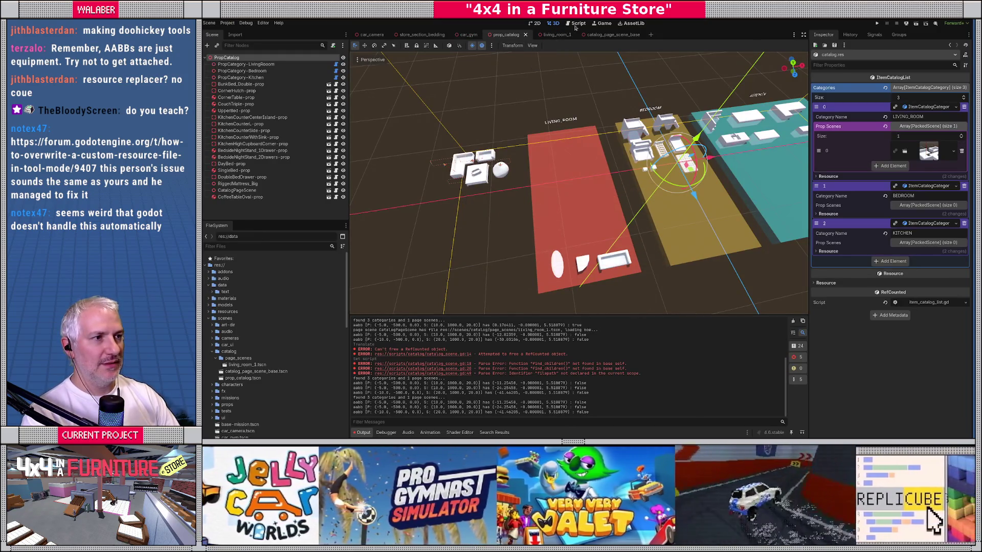
Change CATALOG_PATH on line 5 to res://data/catalog.tres and save catalog_builder.gd.
left_click(576, 24)
left_click(729, 113)
type("t")
key("Down")
key("Down")
key("ctrl+s")
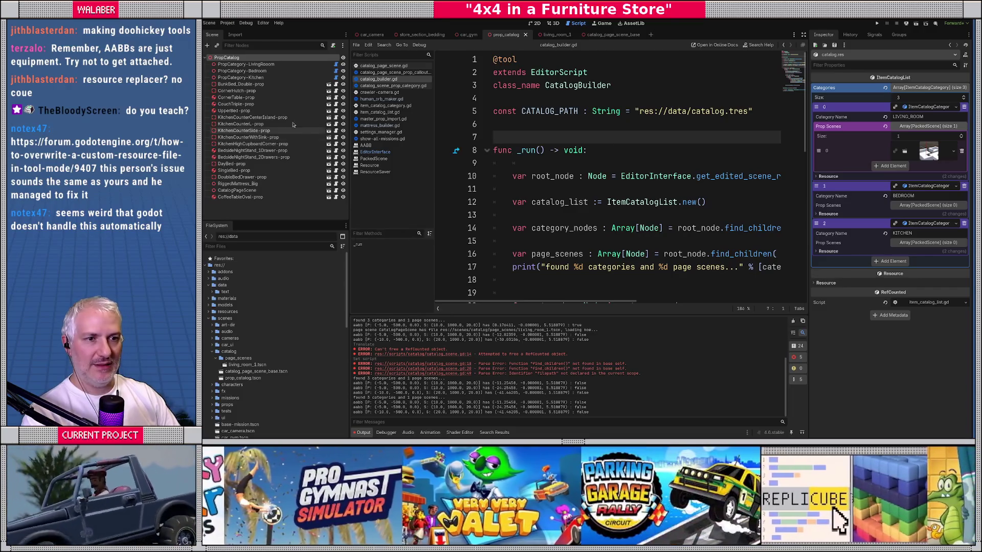
Return to the 3D scene with nothing selected and bring up the command palette.
left_click(554, 23)
left_click(531, 114)
key("ctrl+shift+p")
Run Catalog Builder and inspect catalog.tres's LIVING_ROOM and BEDROOM categories.
type("cata")
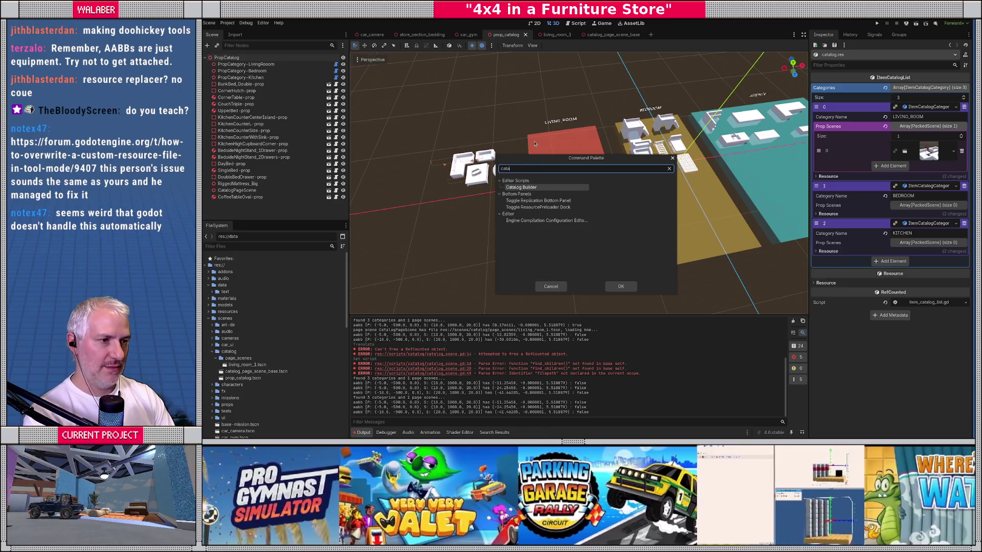
key("Return")
left_click(240, 299)
left_click(923, 107)
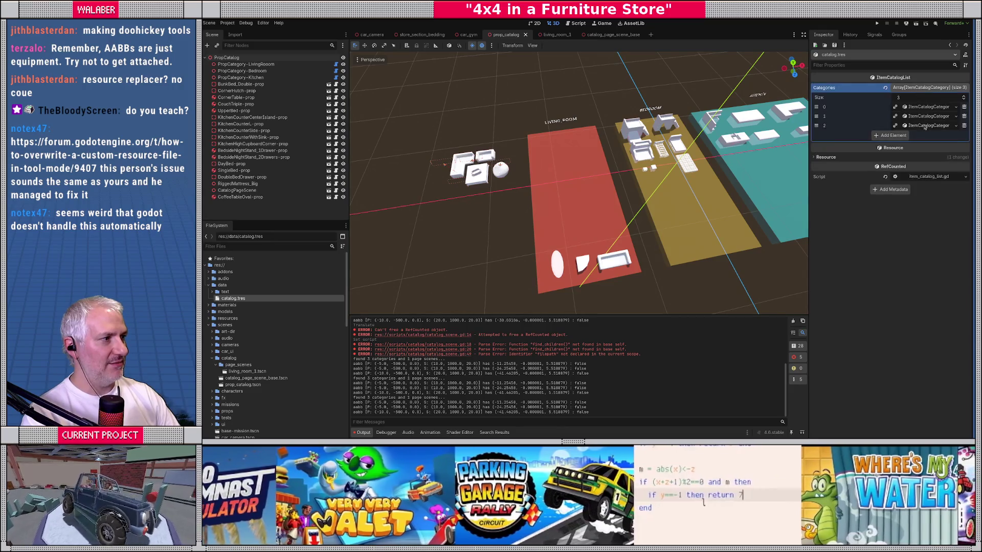
left_click(922, 117)
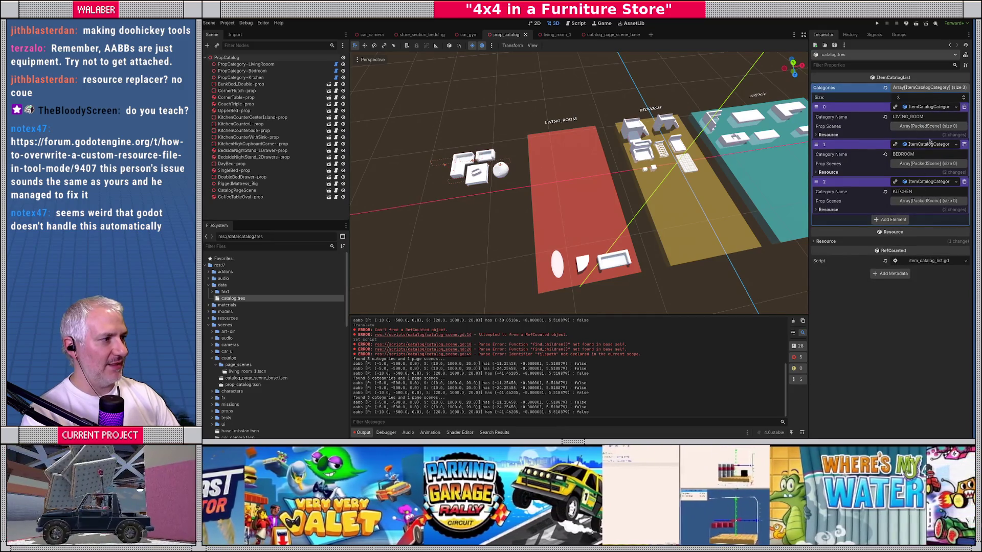
Move CatalogPageScene along X and rerun Catalog Builder.
left_click(488, 176)
left_click_drag(517, 172, 602, 161)
key("ctrl+shift+p")
type("cata")
key("Return")
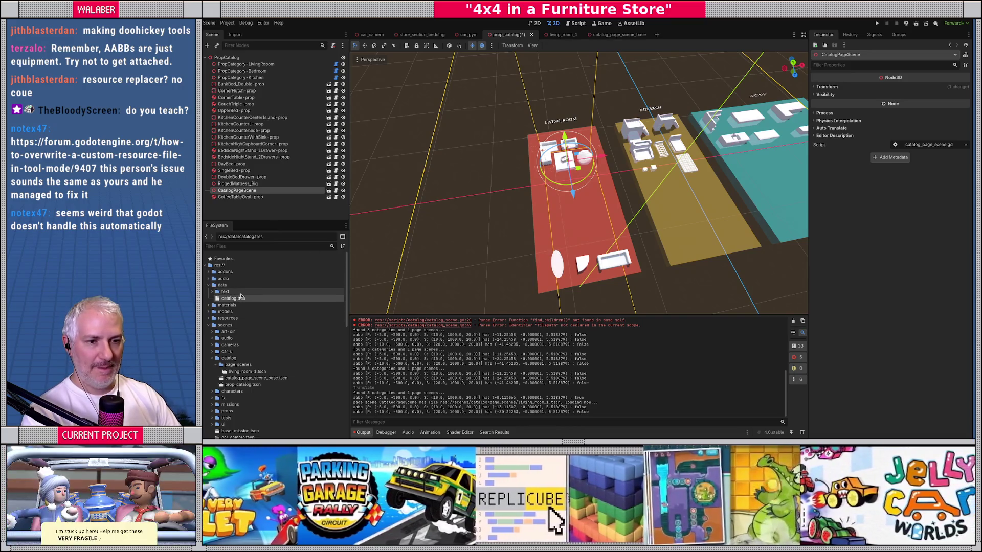
Expand catalog.tres's LIVING_ROOM, BEDROOM and KITCHEN categories in the Inspector.
left_click(233, 299)
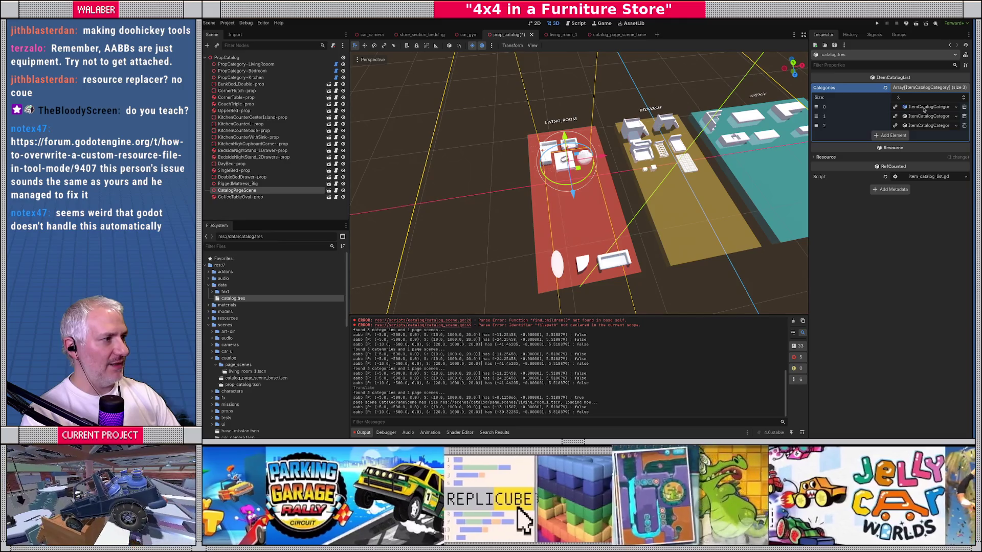
left_click(923, 109)
left_click(926, 144)
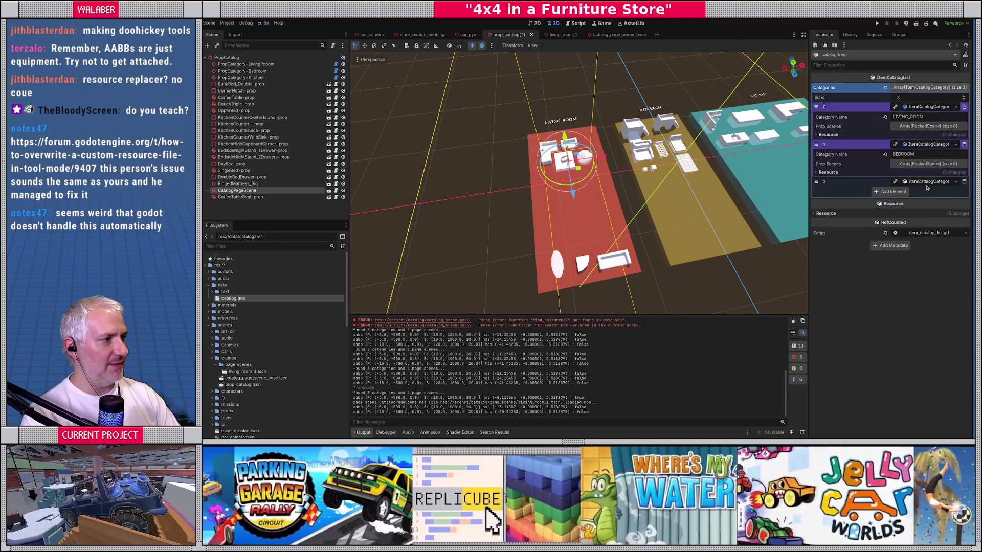
left_click(927, 182)
key("alt+Tab")
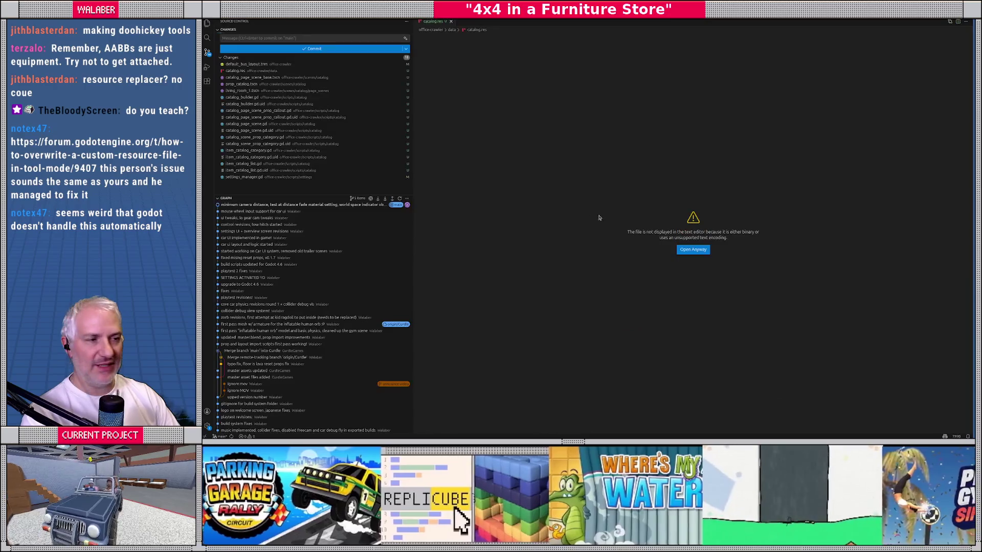
Close catalog.res and open catalog.tres in Visual Studio Code via Open With.
left_click(447, 21)
key("alt+Tab")
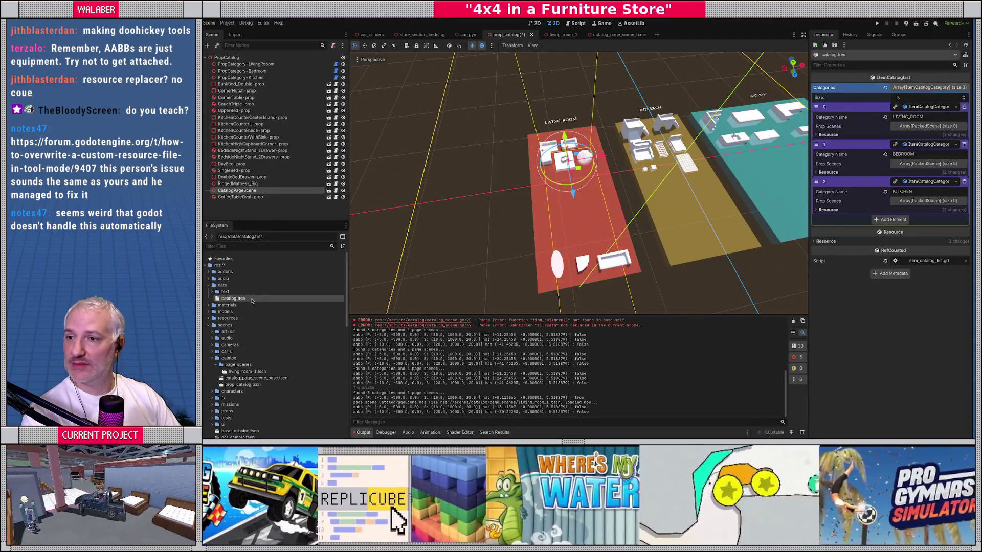
key("ctrl+alt+r")
right_click(417, 97)
left_click(448, 115)
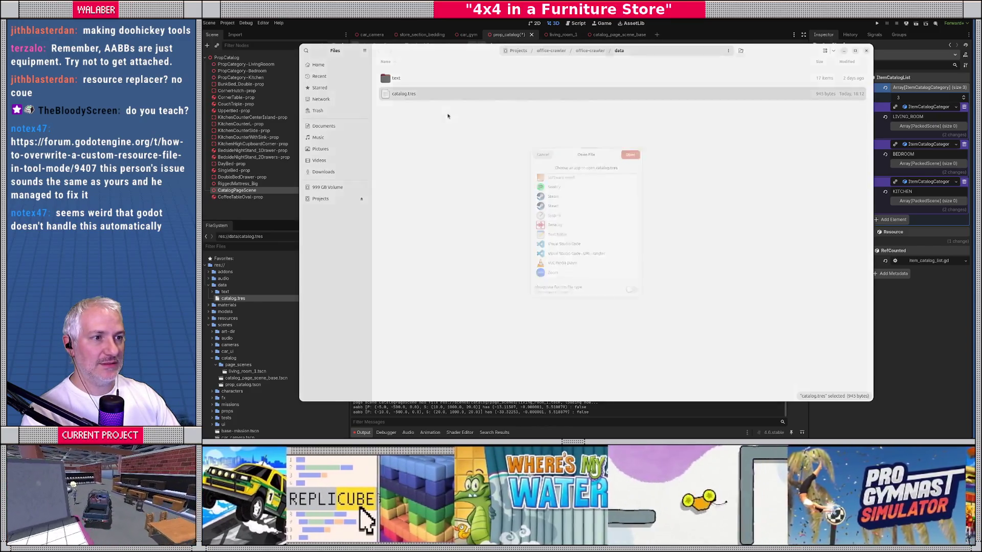
double_click(551, 247)
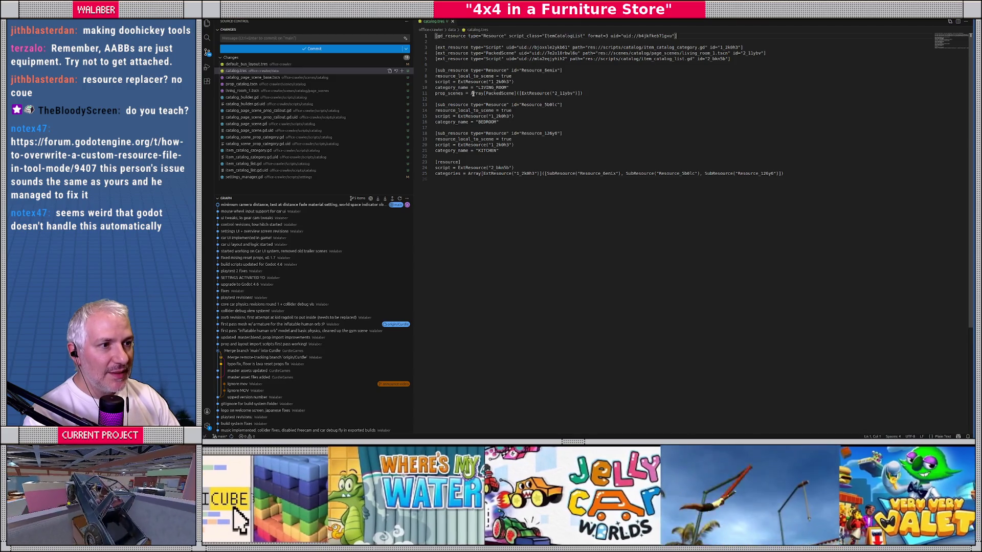
Review the living room's prop_scenes array on line 11, then return to catalog_builder.gd in Godot.
left_click_drag(471, 94, 586, 94)
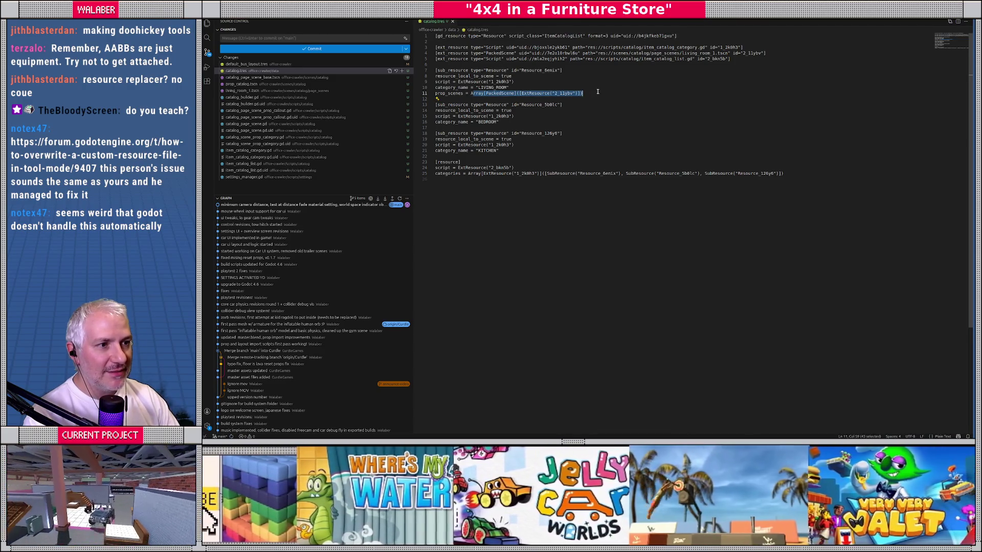
left_click(611, 90)
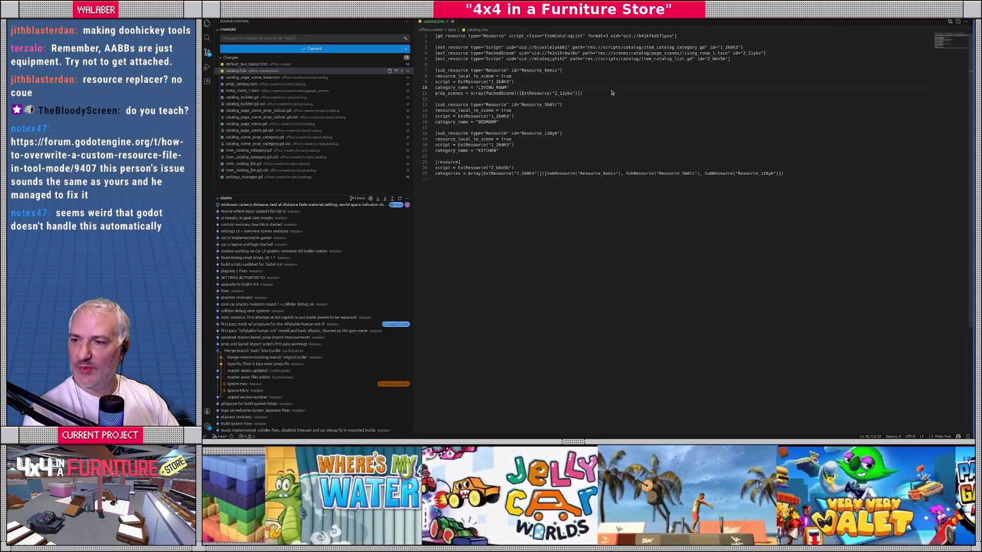
key("alt+Tab")
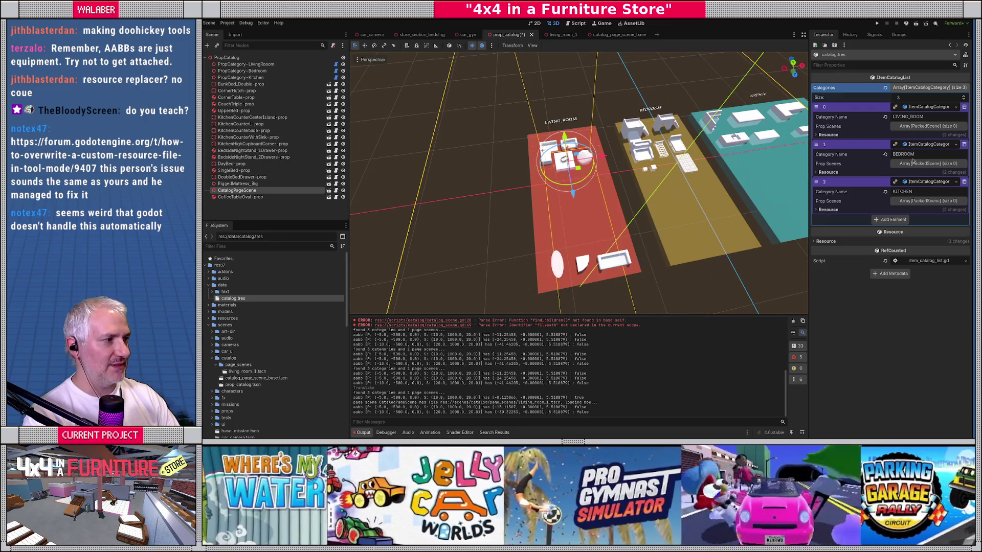
left_click(575, 24)
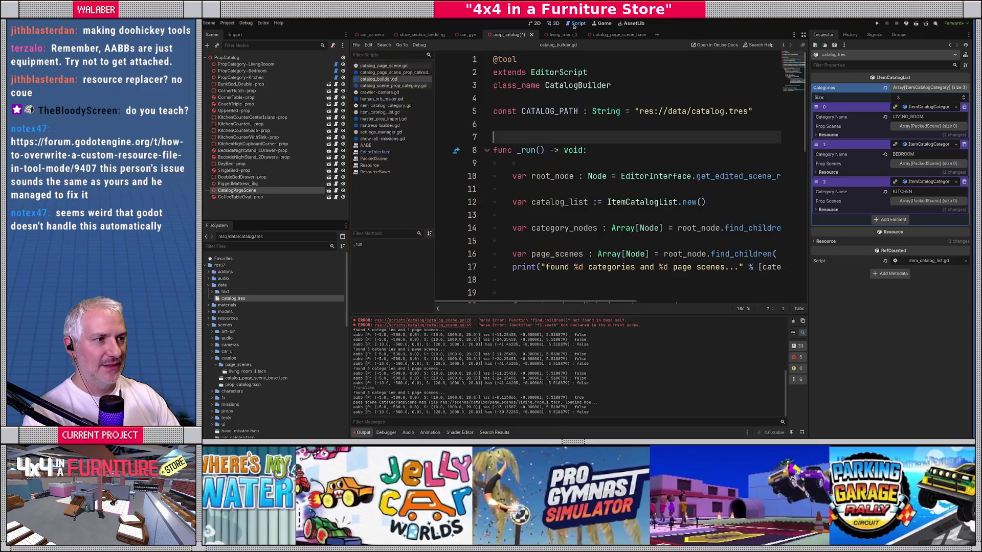
Read the EditorFileSystem documentation for update_file.
scroll(591, 256, "down", 10)
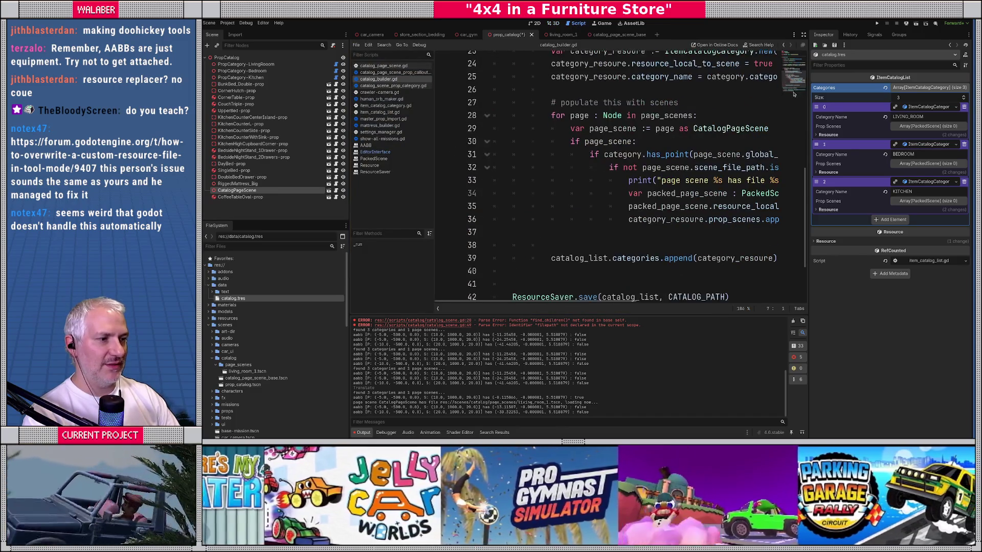
left_click(591, 254, "ctrl")
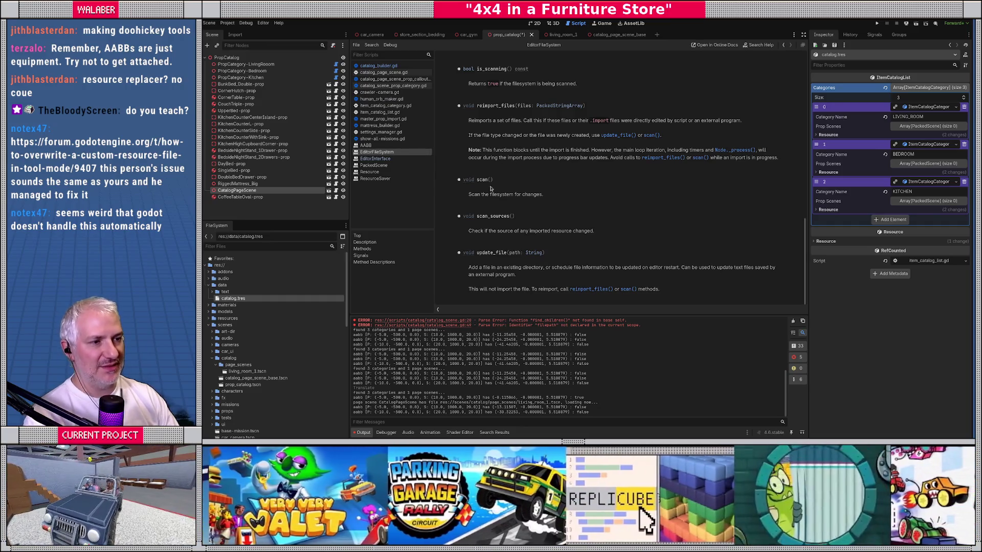
key("alt+Left")
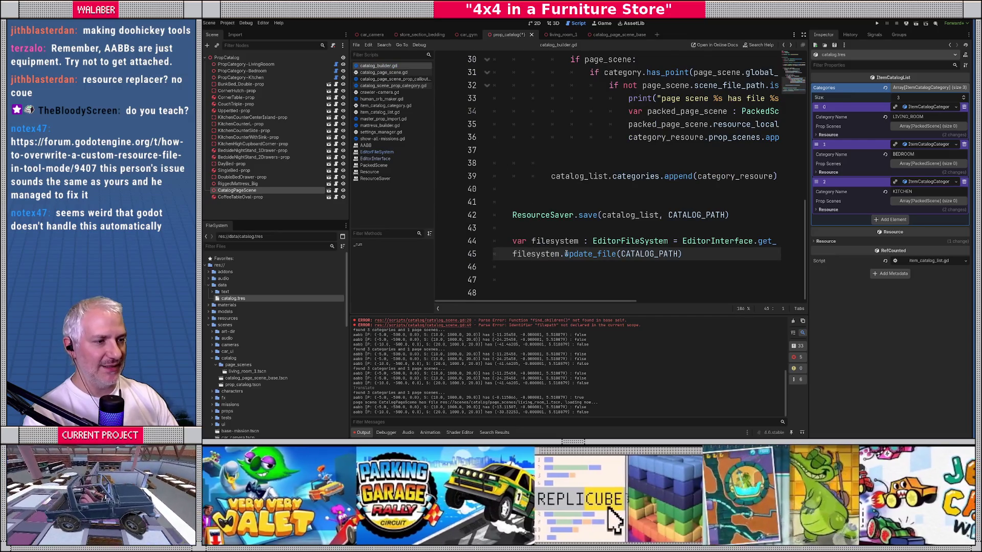
Replace filesystem.update_file(CATALOG_PATH) with filesystem.scan() on line 45.
left_click_drag(564, 254, 681, 254)
type("scaner")
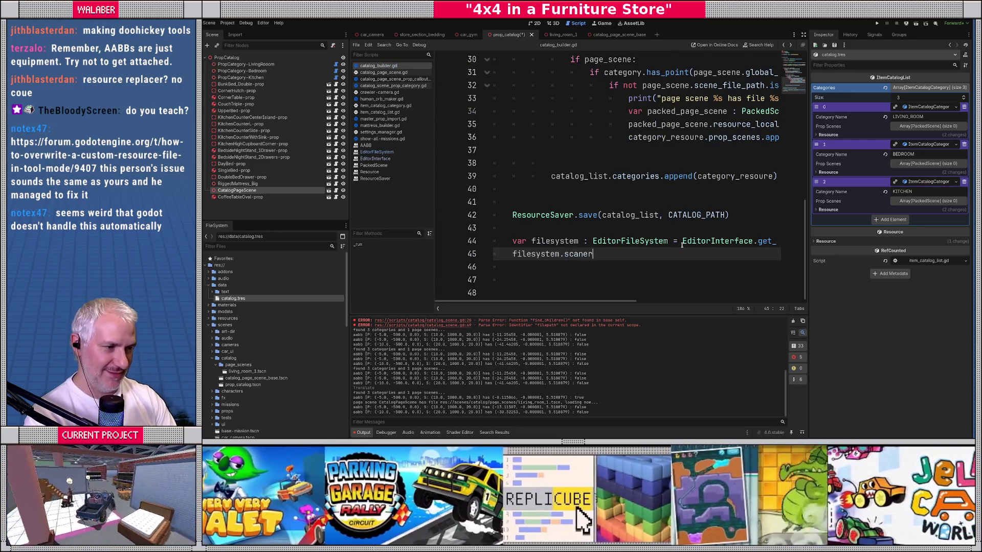
key("BackSpace")
key("BackSpace")
key("Return")
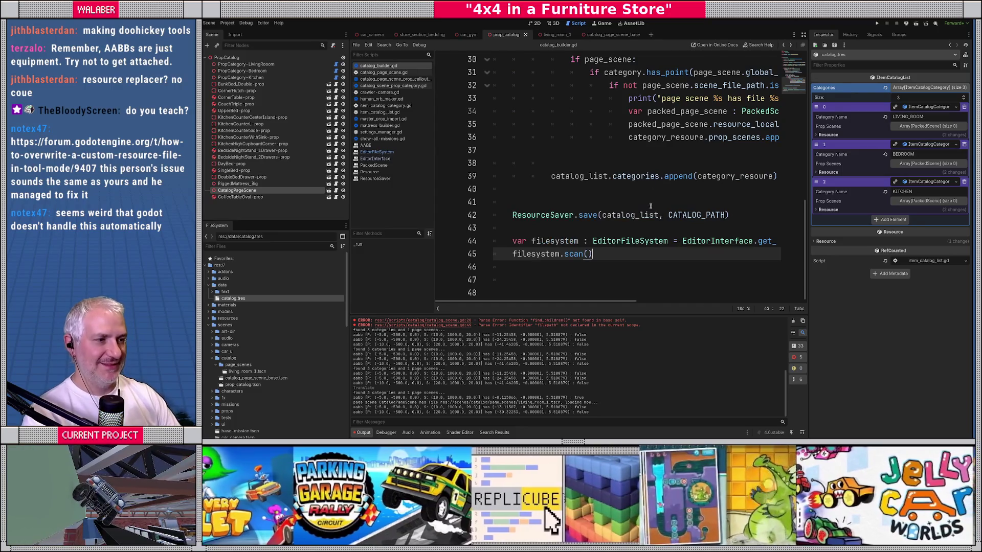
left_click(588, 150)
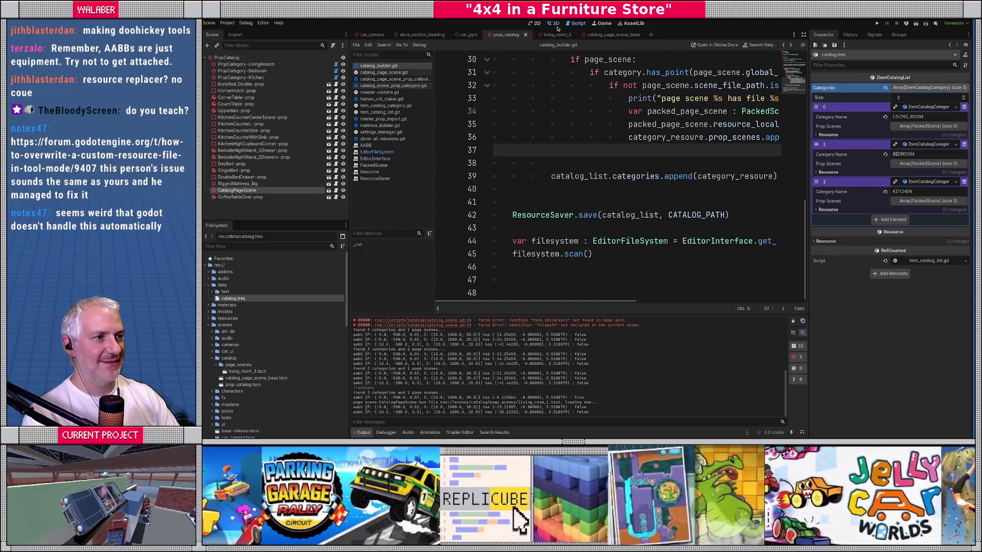
Reload the saved scene from the command palette.
left_click(554, 24)
key("ctrl+shift+p")
type("reload")
key("Return")
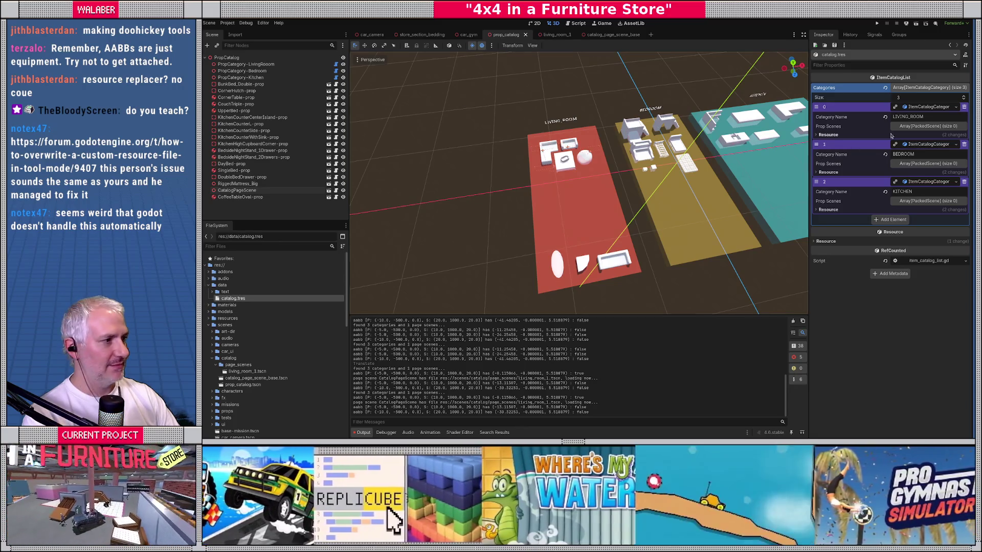
Open living_room_1 and expand catalog.tres's LIVING_ROOM, BEDROOM and KITCHEN categories.
double_click(245, 371)
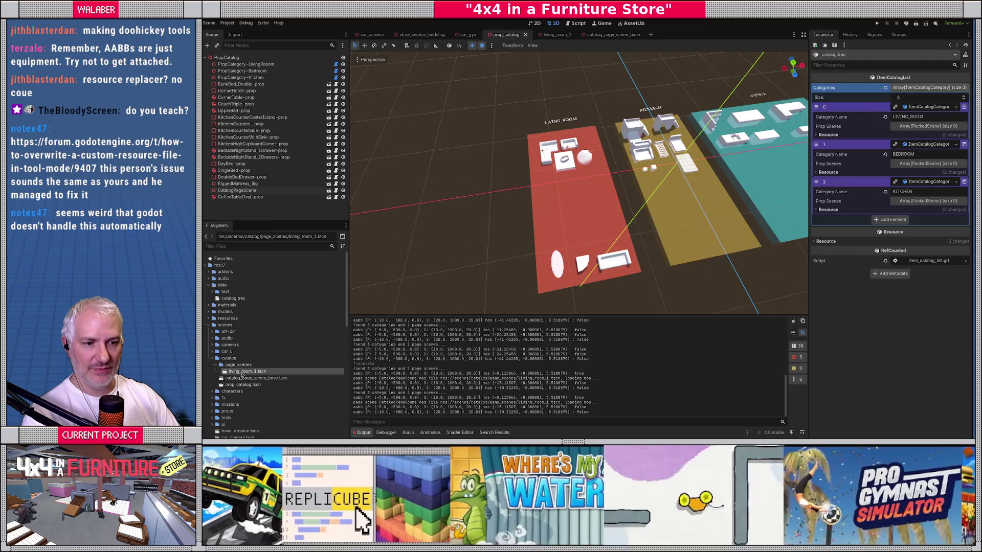
left_click(234, 298)
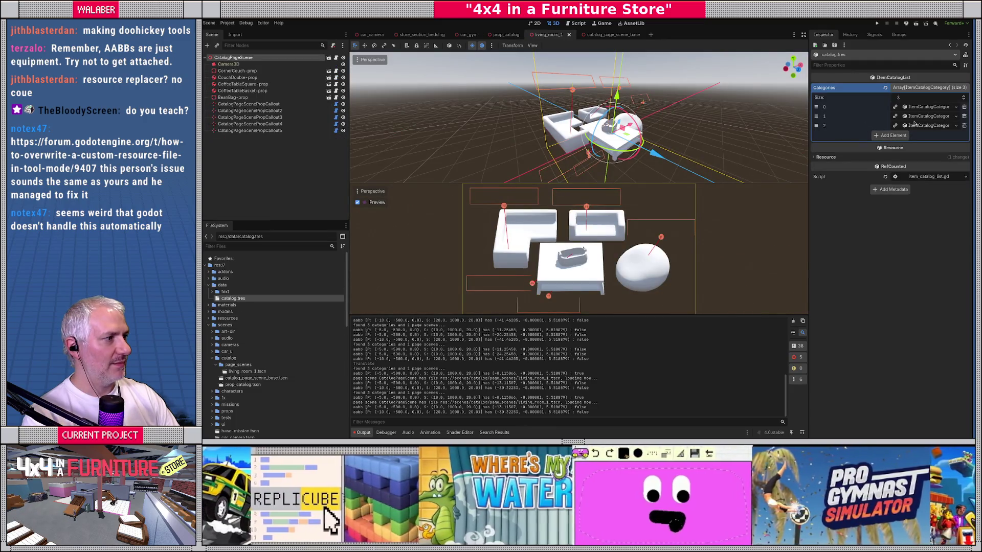
left_click(915, 125)
left_click(916, 116)
left_click(916, 107)
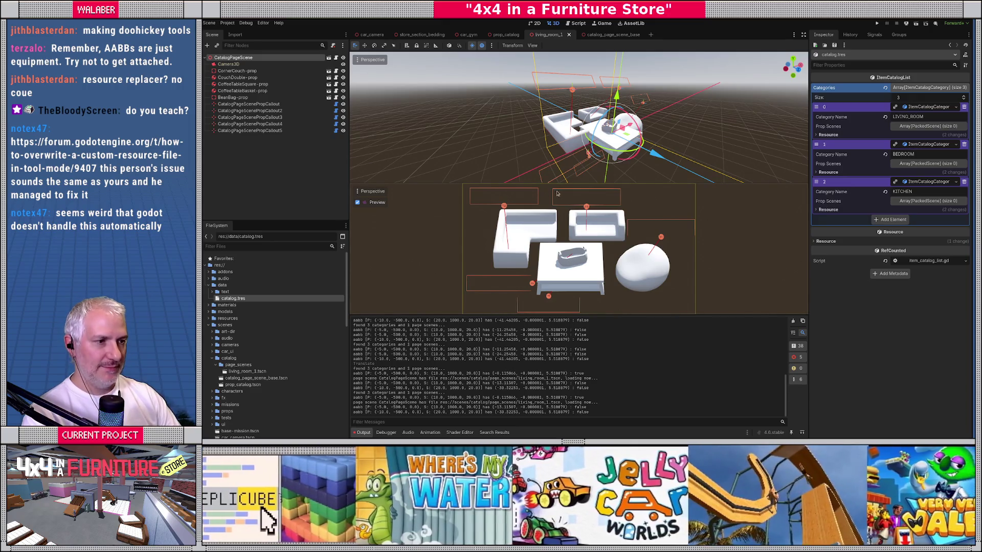
Back in prop_catalog, select the page scene and re-expand catalog.tres's three categories.
left_click(500, 35)
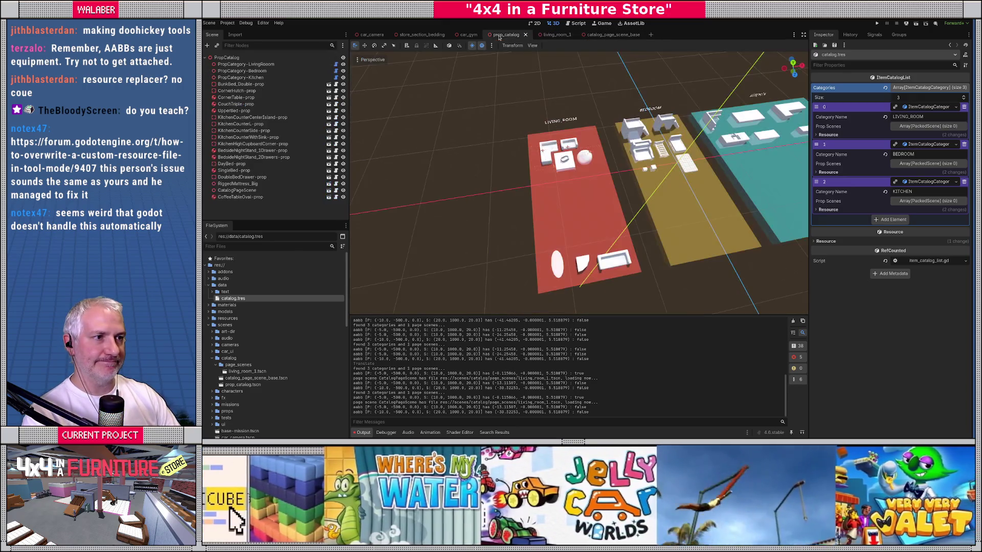
scroll(533, 228, "down", 4)
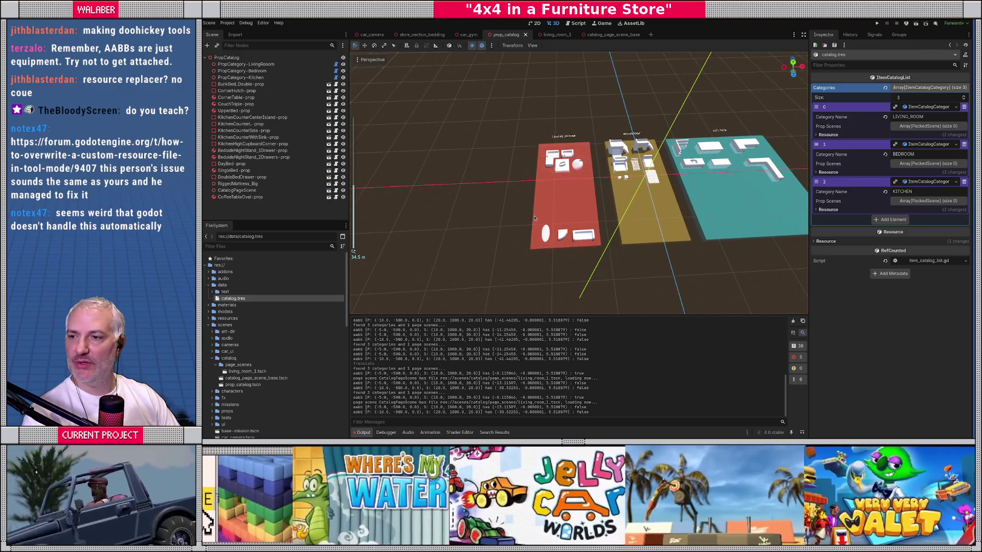
key("alt+Tab")
key("alt+Tab")
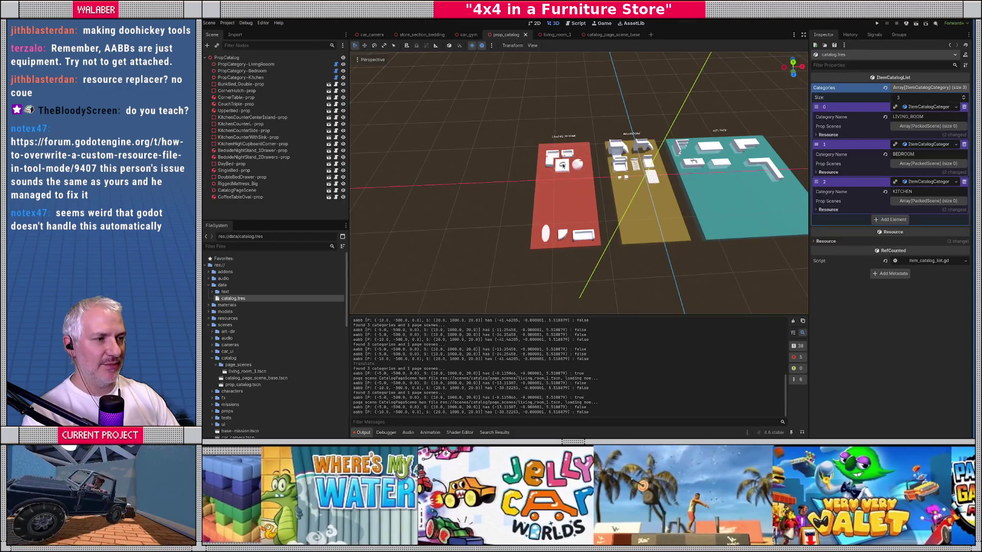
left_click(562, 165)
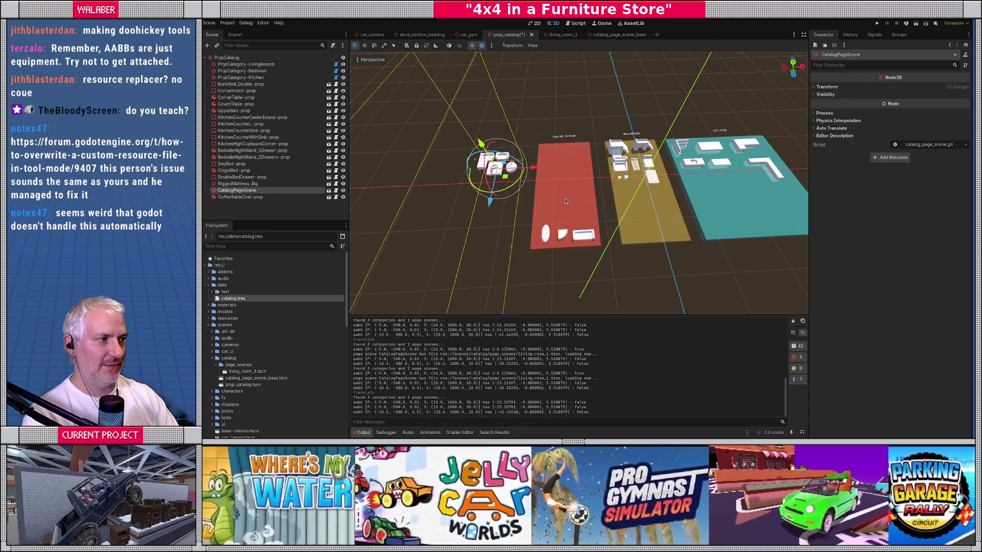
left_click(233, 298)
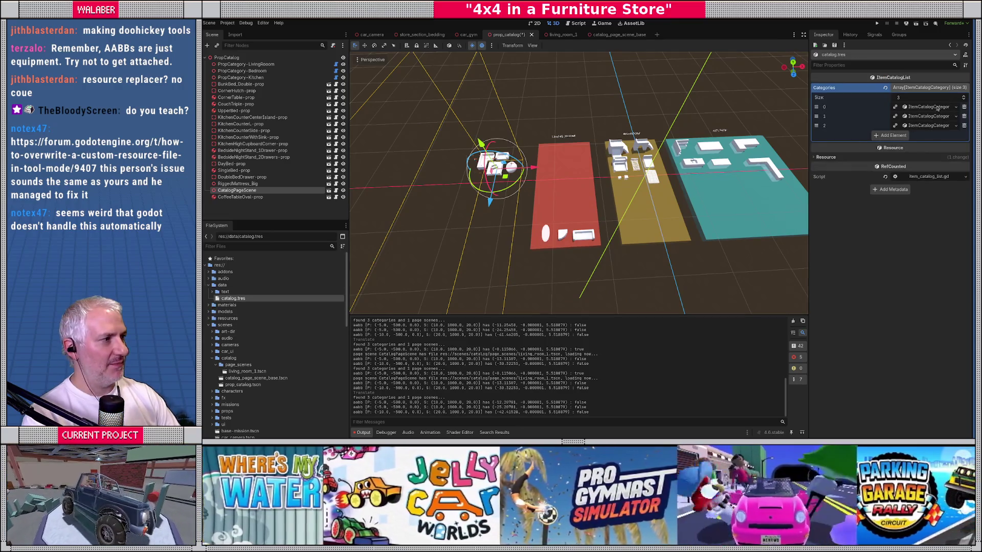
left_click(936, 107)
left_click(927, 144)
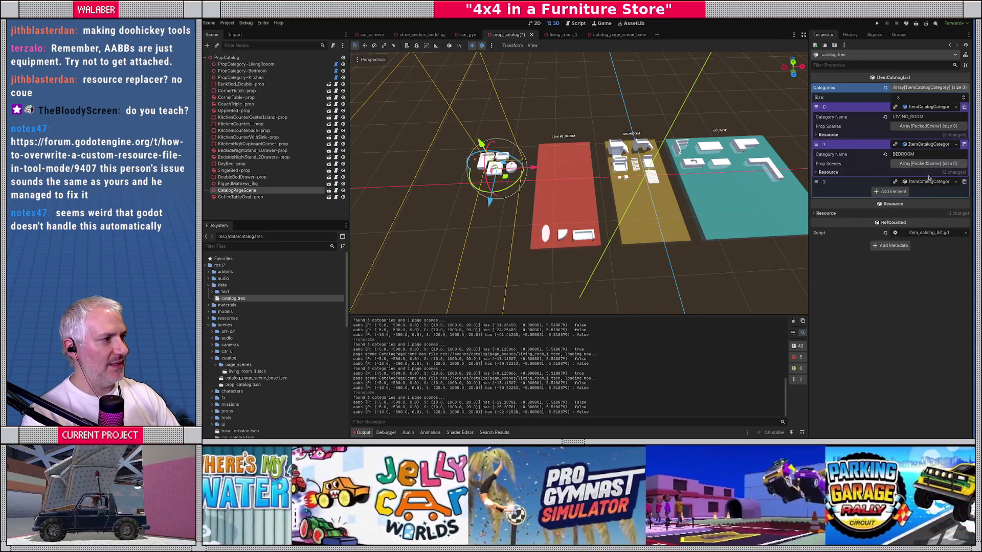
left_click(929, 181)
Move the page scene onto the red LIVING_ROOM area and reload the saved scene.
left_click_drag(530, 170, 602, 168)
key("ctrl+shift+p")
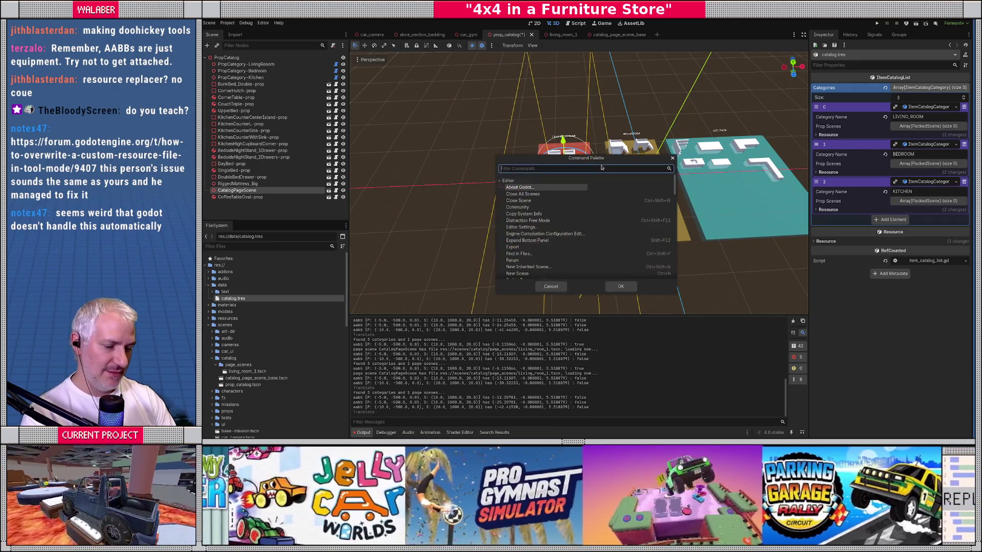
type("reload")
key("Return")
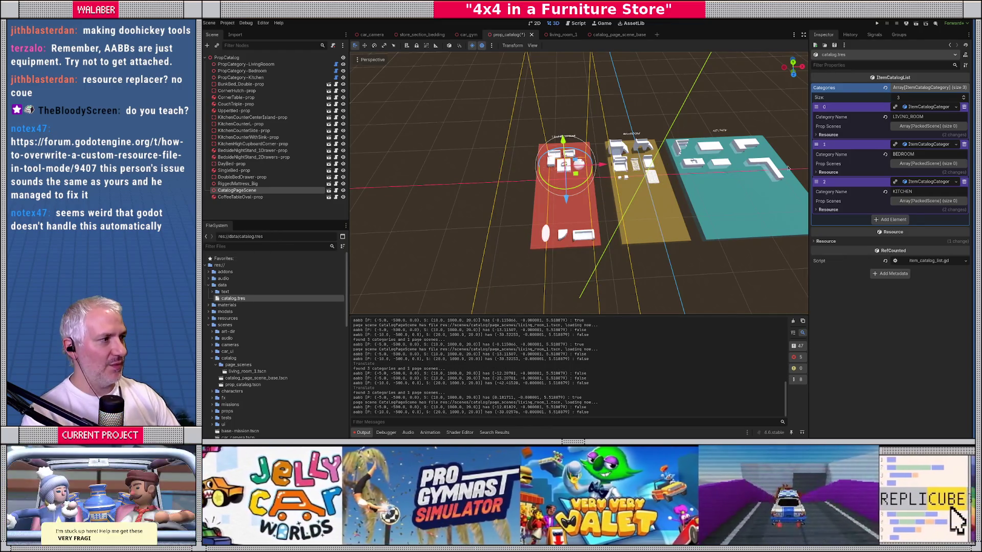
Check living_room_1, then expand all three catalog.tres categories in prop_catalog.
left_click(565, 36)
left_click(508, 35)
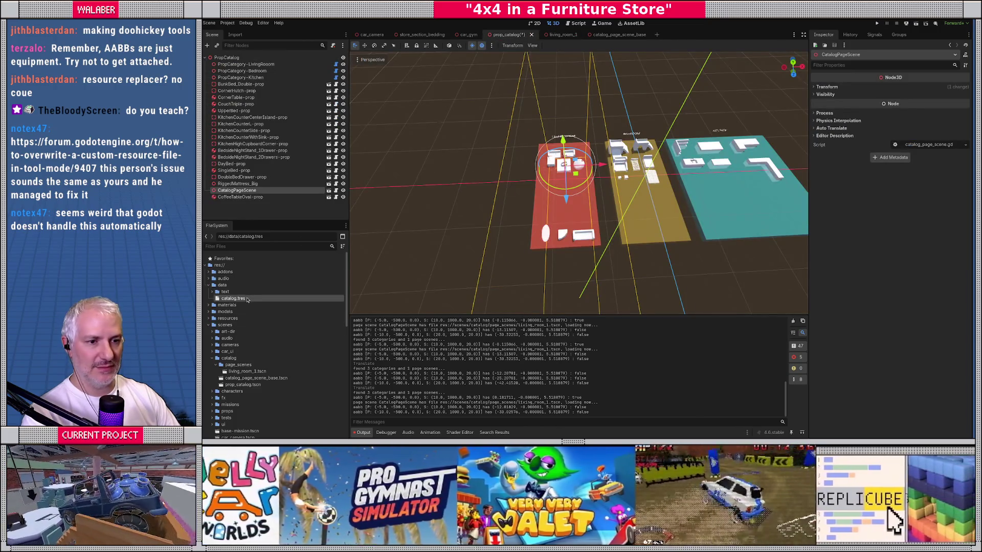
left_click(247, 299)
left_click(914, 109)
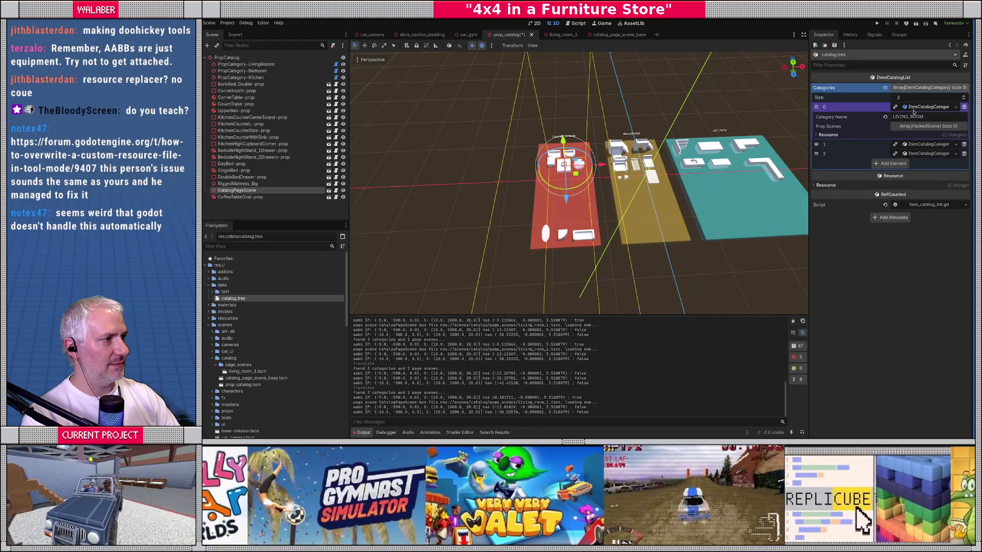
left_click(915, 151)
left_click(922, 185)
key("alt+Tab")
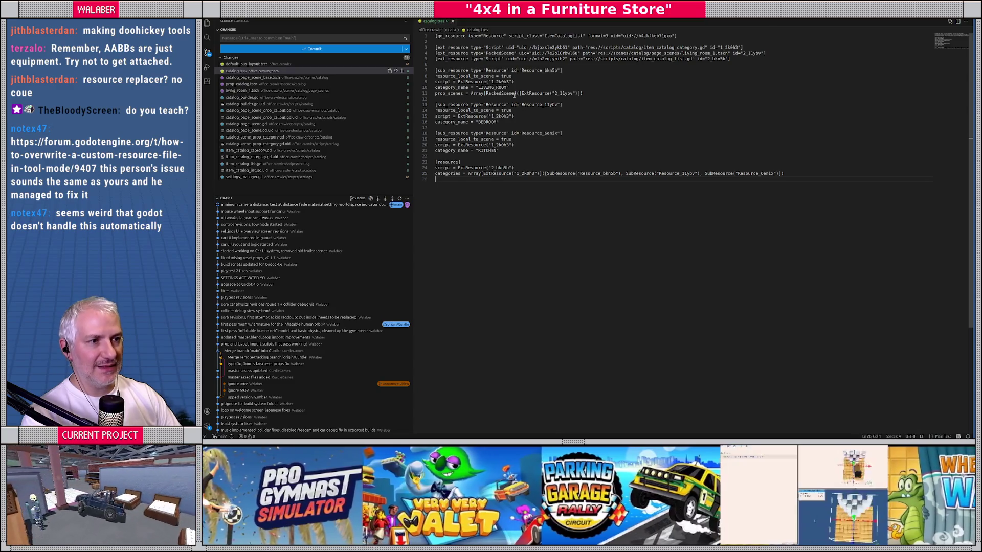
Move the page scene left off the living-room area, reload, and check catalog.tres.
key("alt+Tab")
left_click_drag(588, 169, 517, 169)
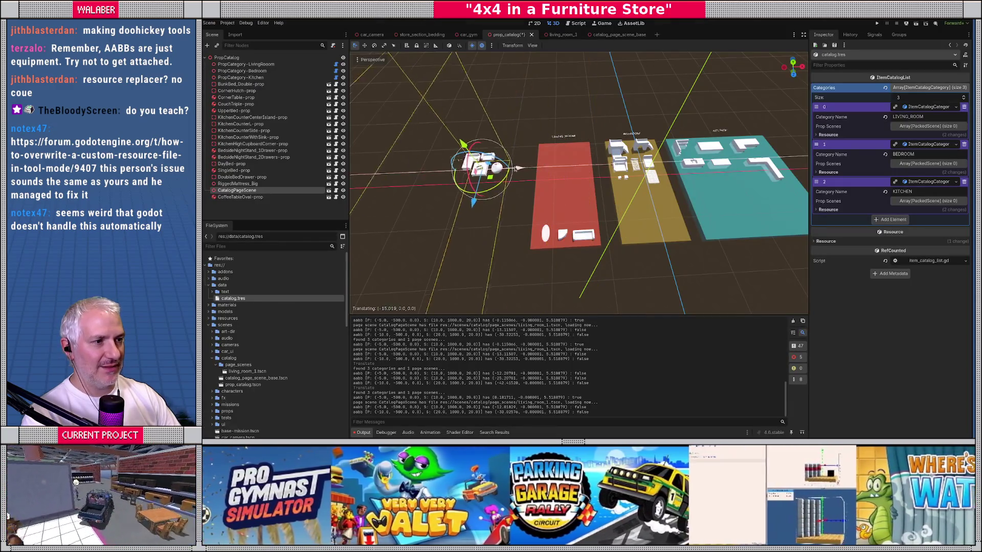
key("ctrl+shift+p")
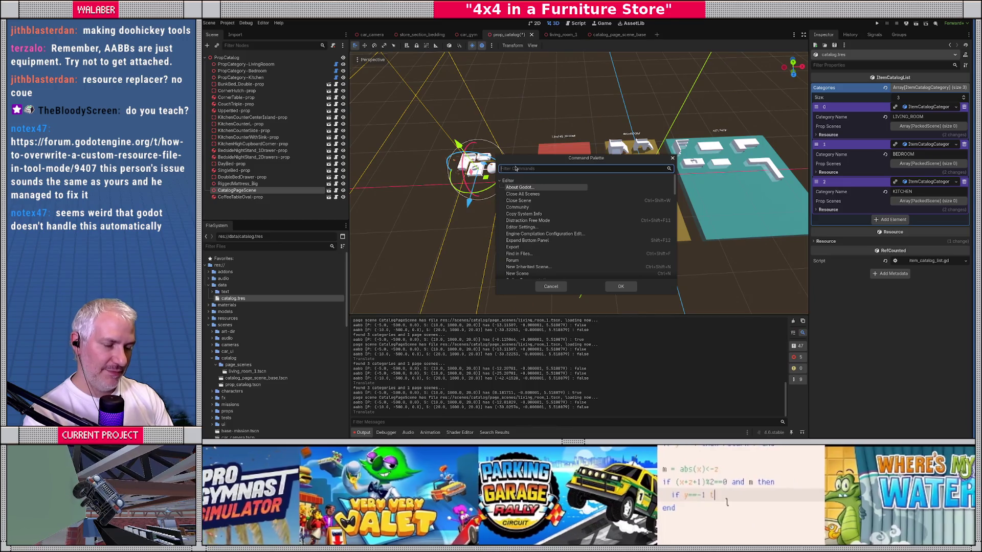
type("reload")
key("Return")
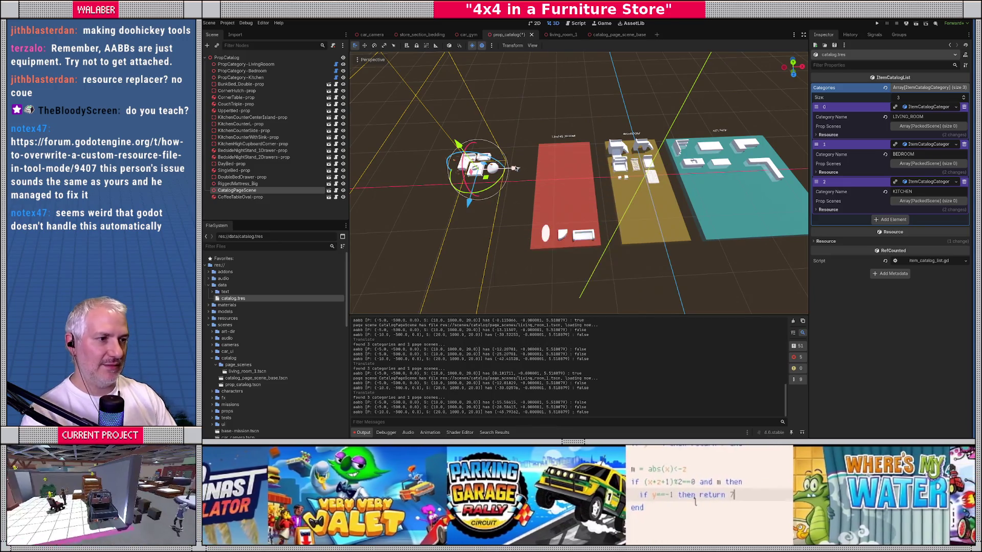
key("alt+Tab")
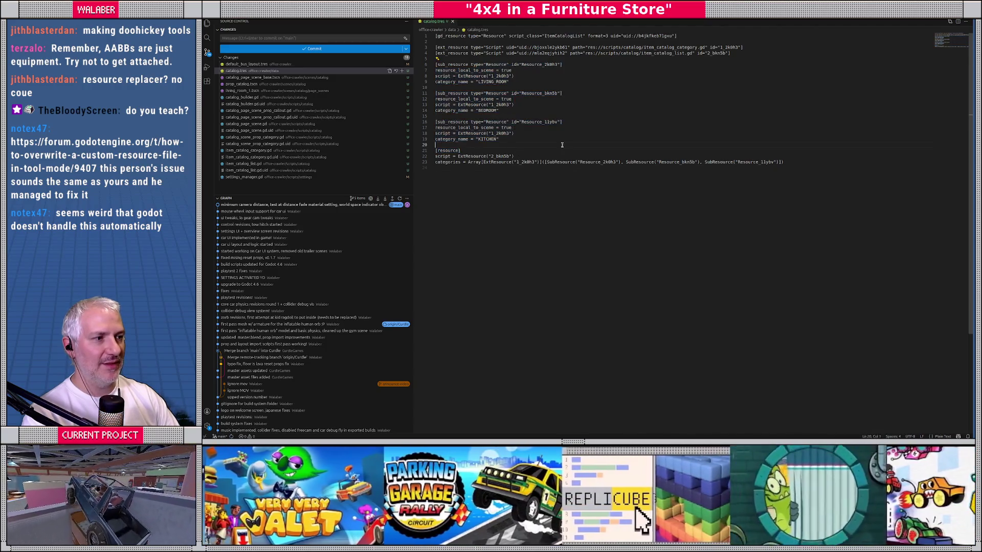
Move the page scene back onto the red area and rerun the 'cata' palette command.
key("alt+Tab")
left_click_drag(518, 169, 600, 172)
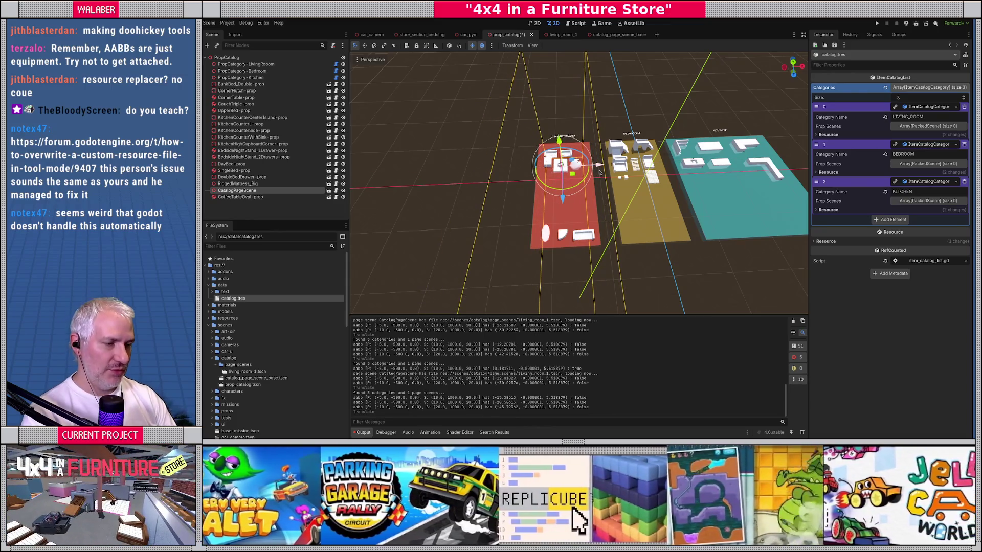
key("ctrl+shift+p")
type("cxata")
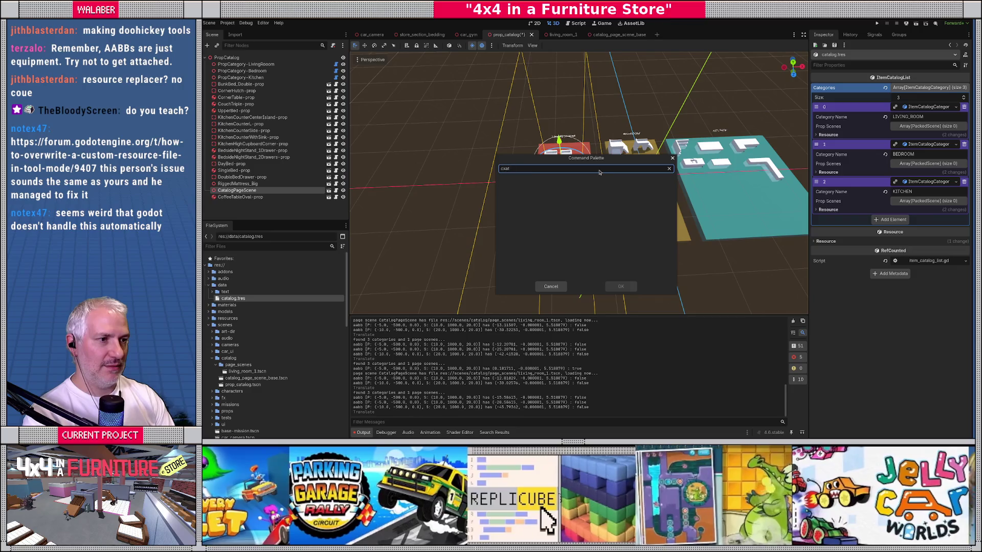
key("BackSpace")
key("BackSpace")
key("BackSpace")
type("at")
key("Return")
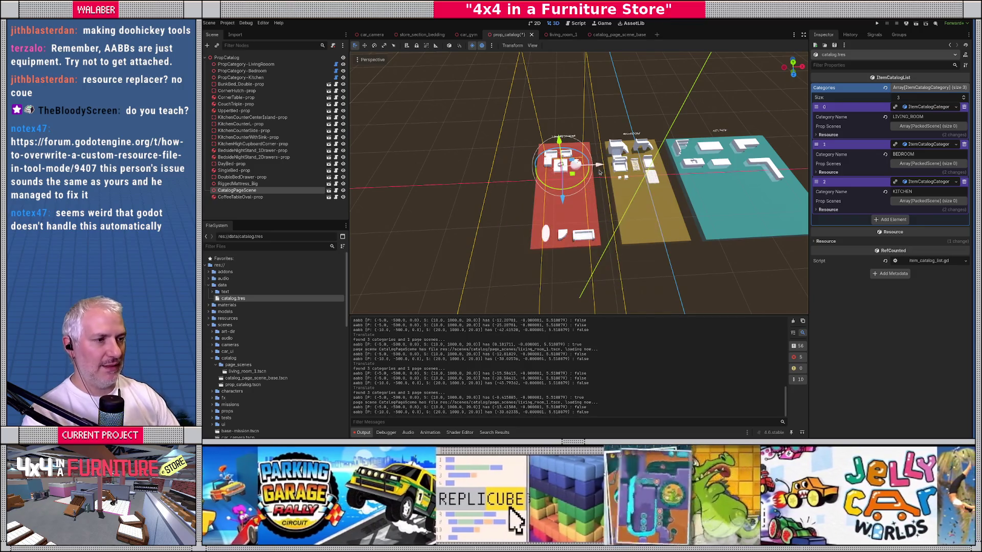
key("alt+Tab")
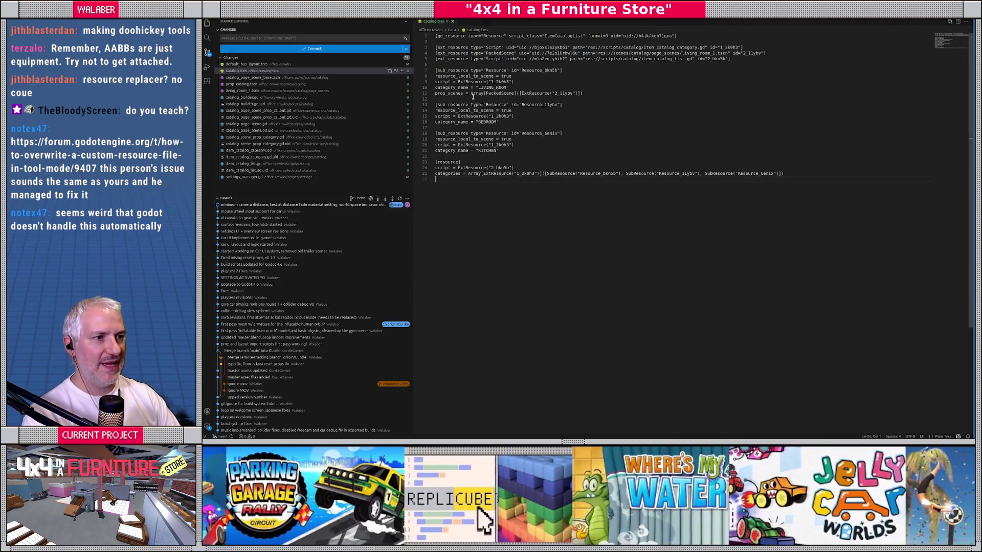
In catalog.tres, inspect the prop scenes array on line 11 and living_room_1 path on line 4.
left_click_drag(472, 94, 604, 96)
left_click(585, 122)
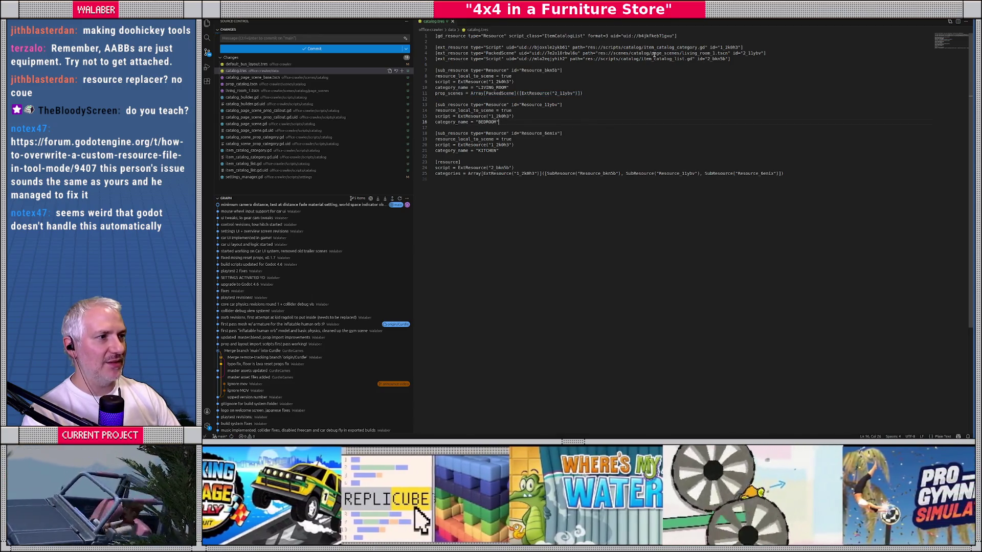
left_click_drag(653, 54, 802, 54)
left_click(531, 106)
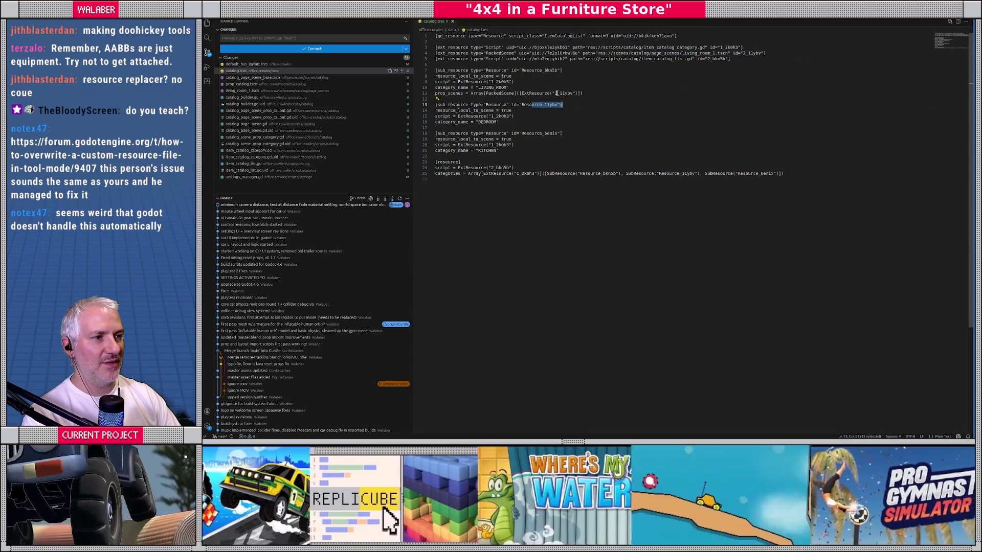
key("End")
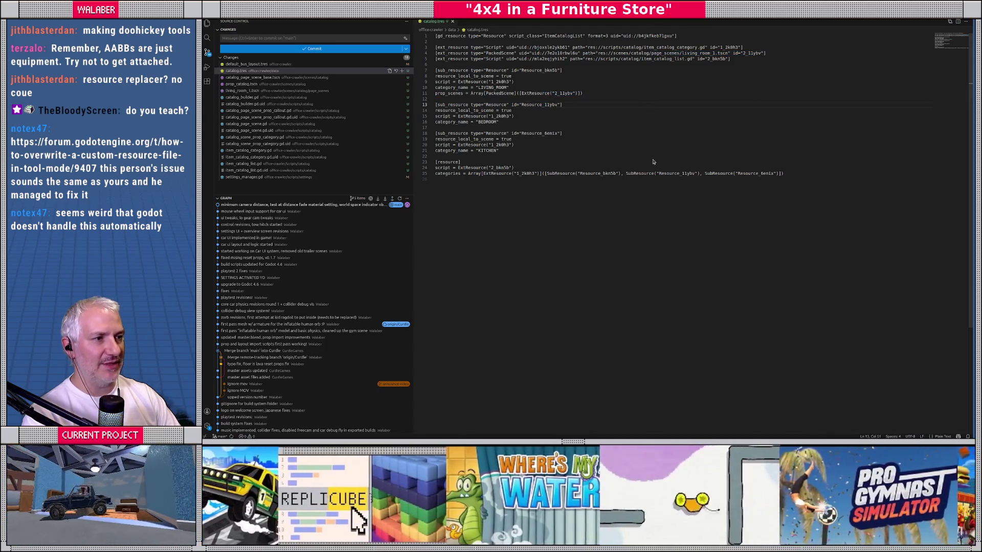
Return to Godot and show catalog_builder.gd in the Script workspace.
key("alt+Tab")
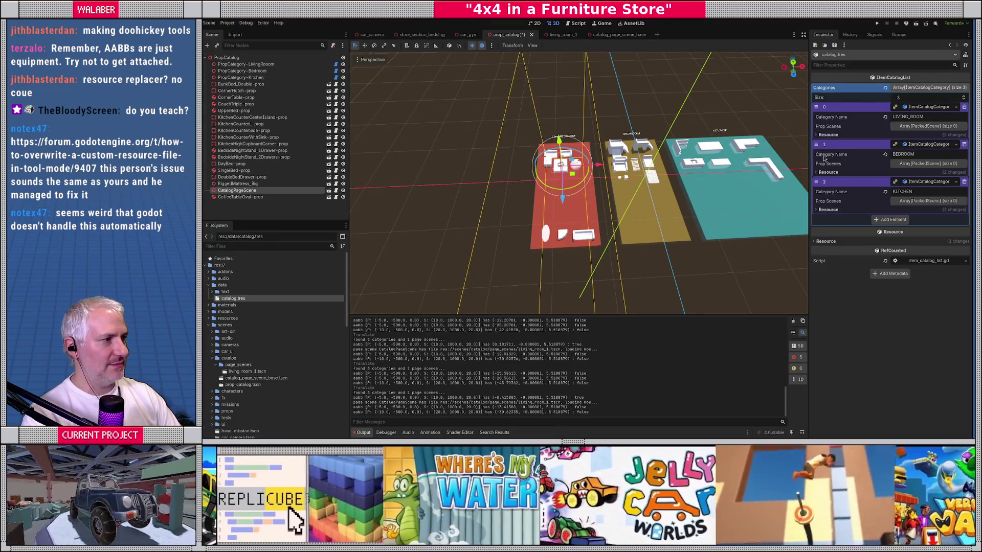
key("alt+Tab")
key("alt+Tab")
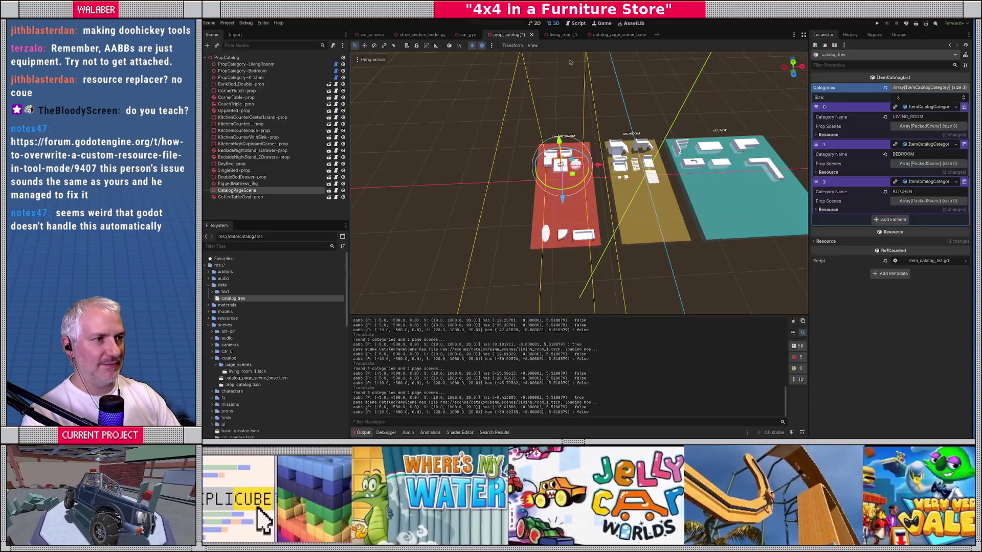
left_click(575, 24)
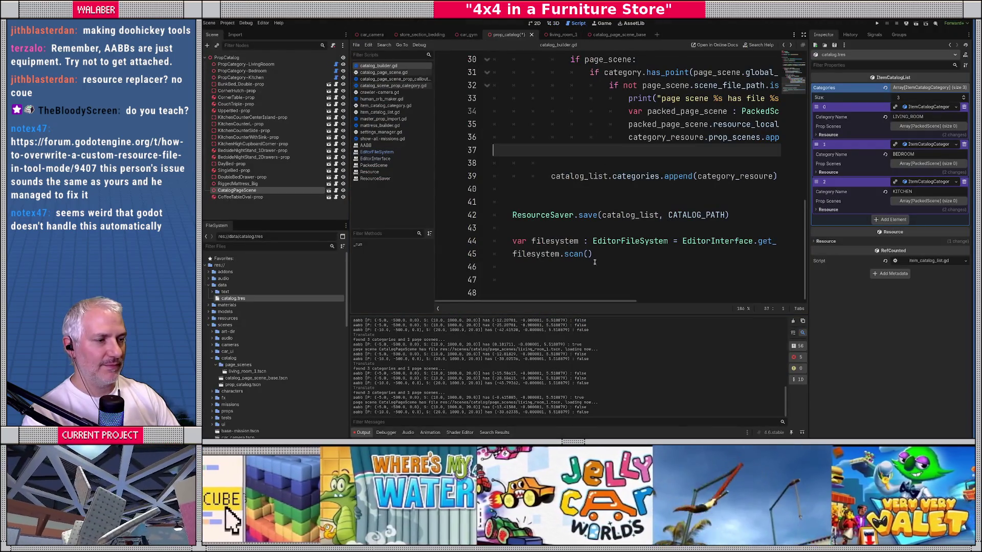
After checking scan()'s docs, change line 45 to filesystem.reimport_files([CATALOG_PATH]) and save.
left_click(575, 255, "ctrl")
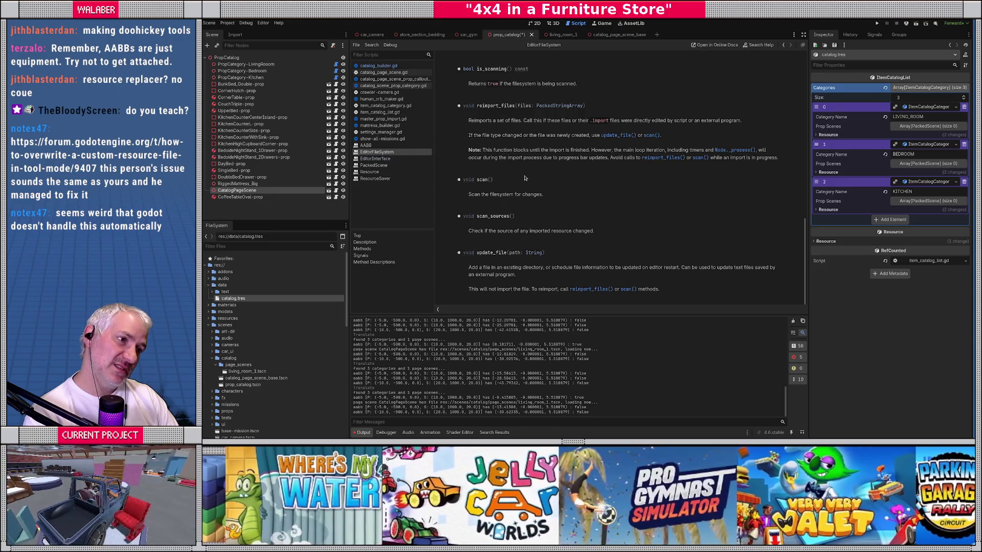
key("alt+Left")
double_click(570, 254)
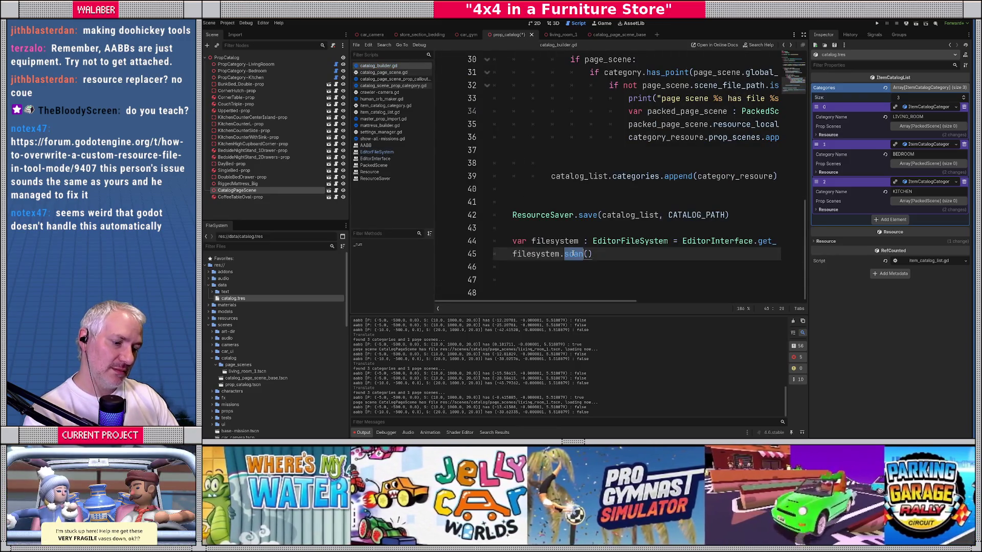
type("reimpo")
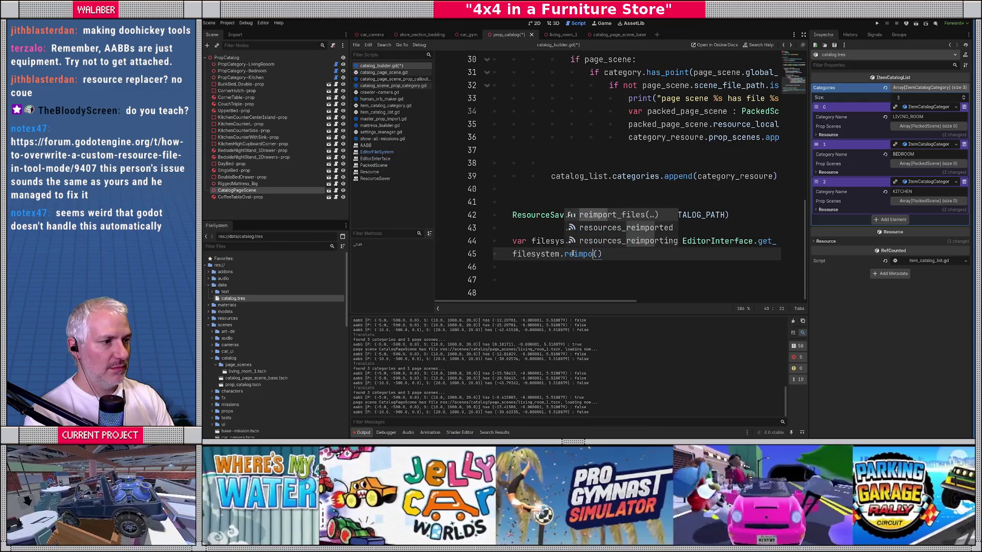
key("Return")
type("[CA")
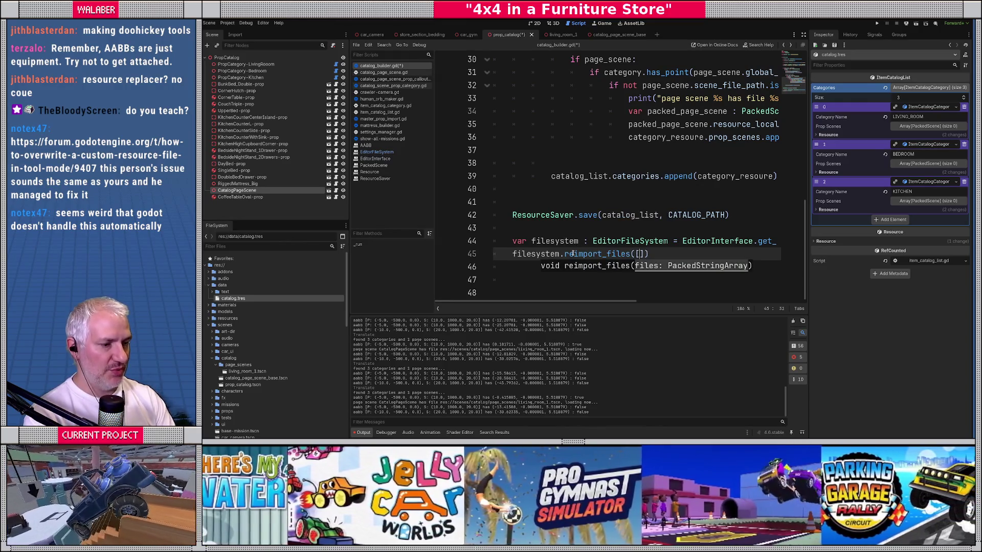
type("TALOG_")
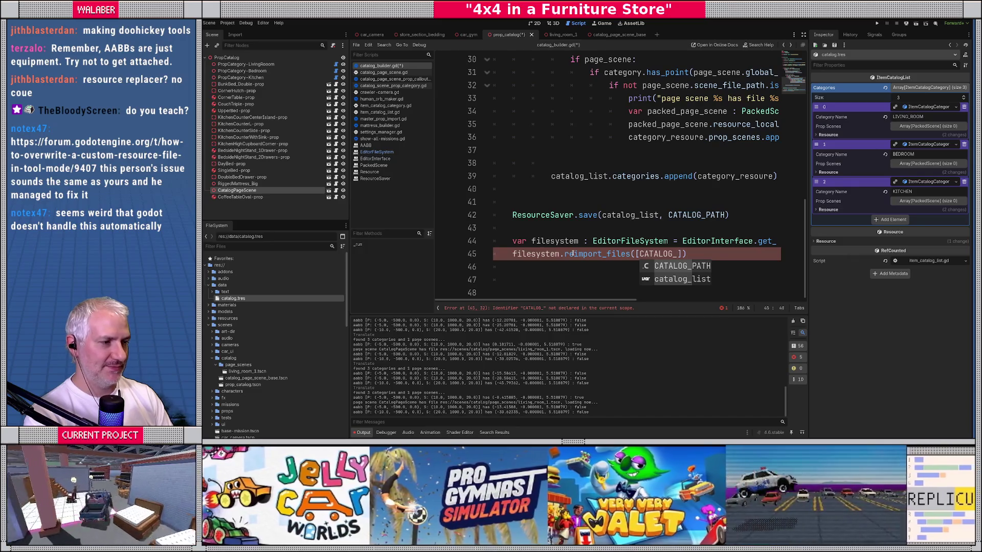
key("Return")
key("ctrl+s")
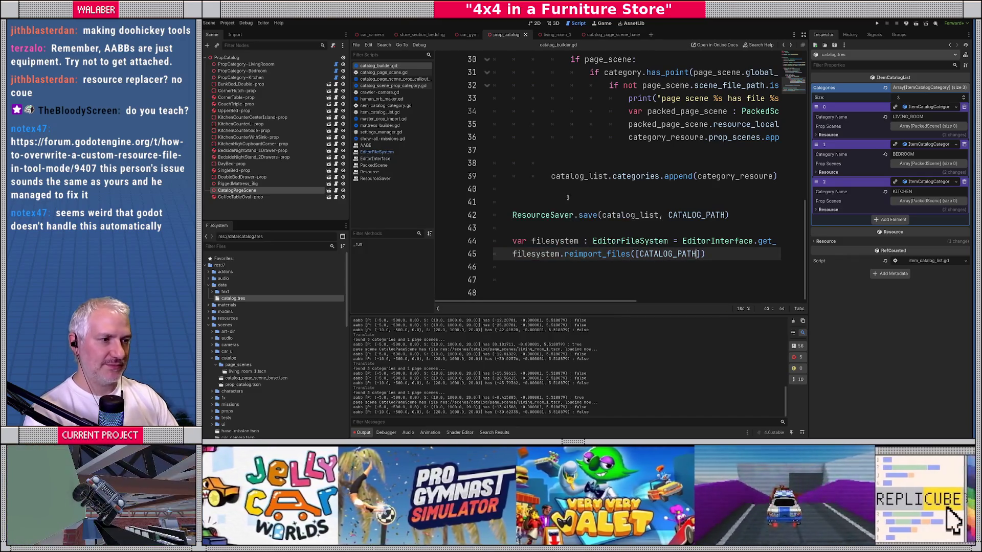
key("ctrl+F2")
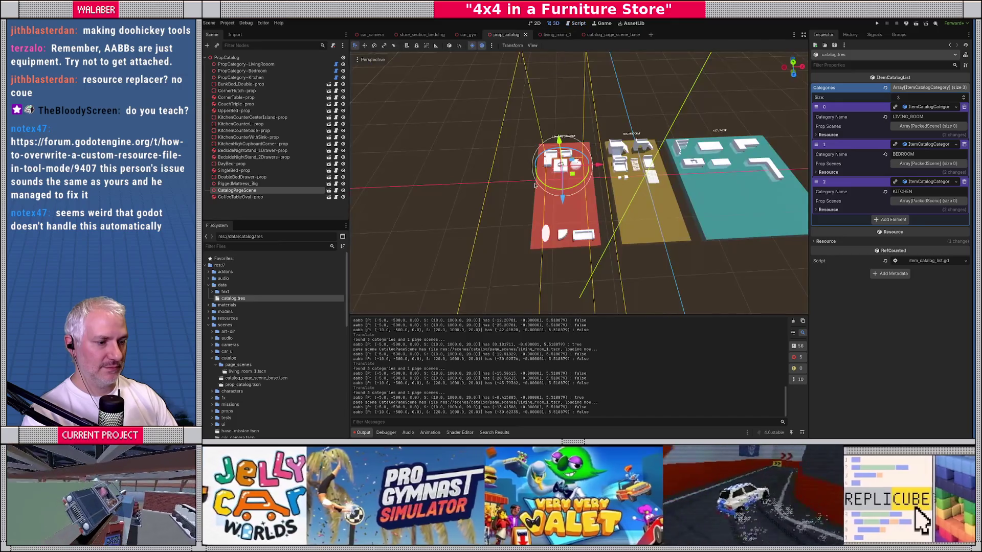
Run Catalog Builder, shift the page scene left along X, and rerun it.
key("ctrl+shift+p")
type("cata")
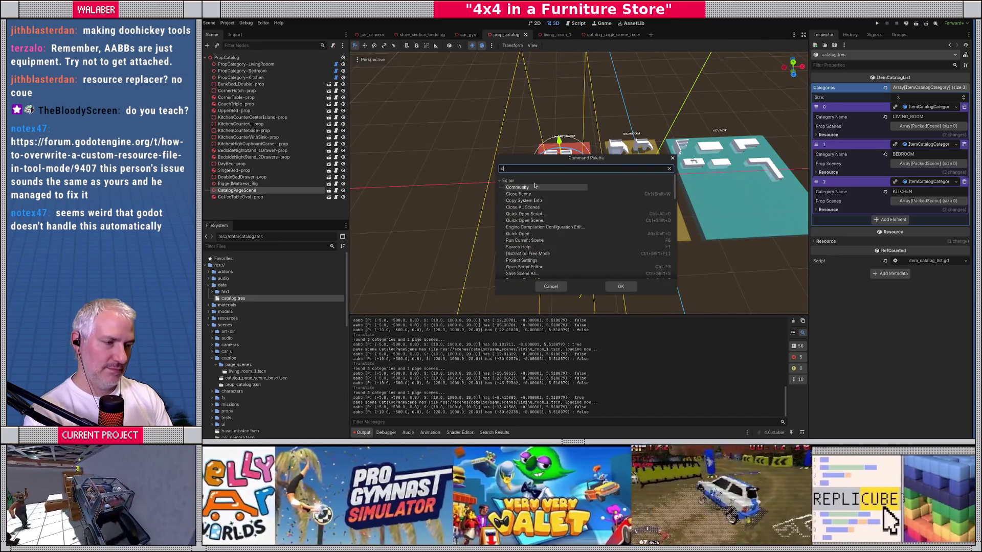
key("Return")
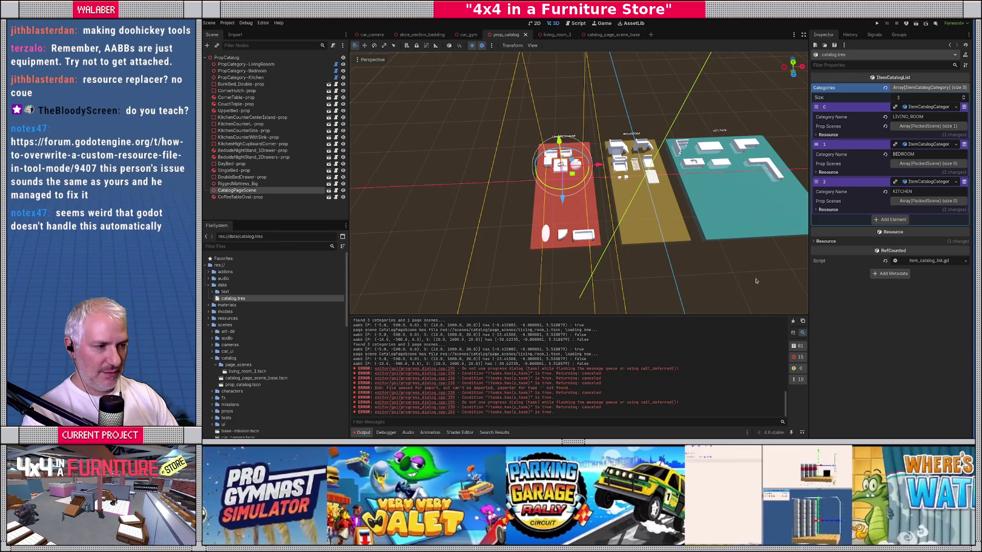
left_click_drag(608, 164, 527, 163)
key("ctrl+shift+p")
type("cata")
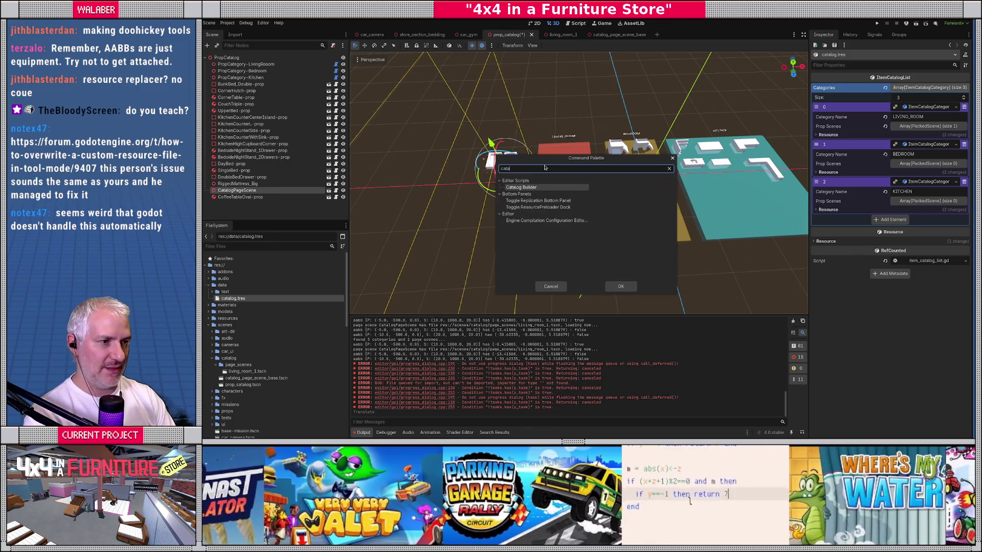
key("Return")
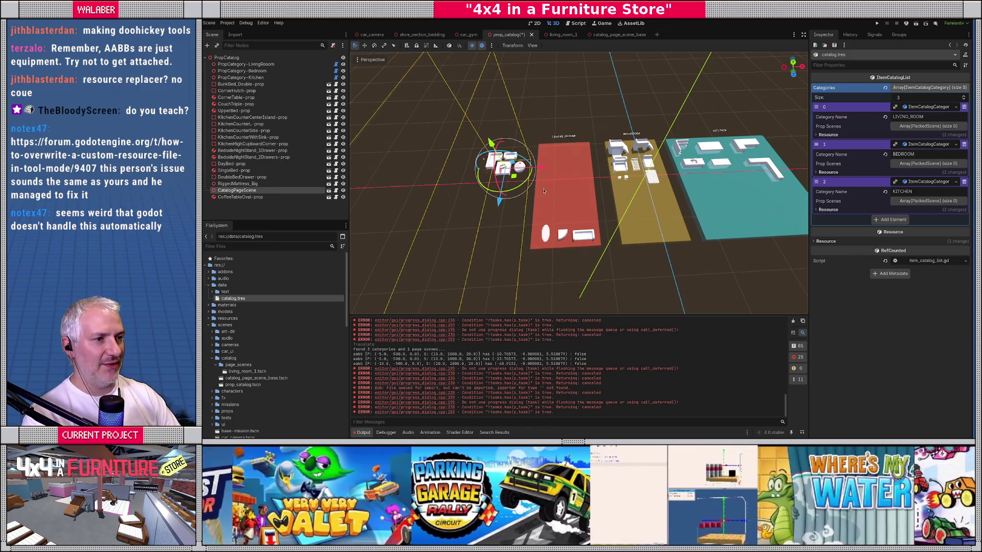
Move the page scene back onto the red living-room area and rerun Catalog Builder.
left_click_drag(540, 169, 600, 163)
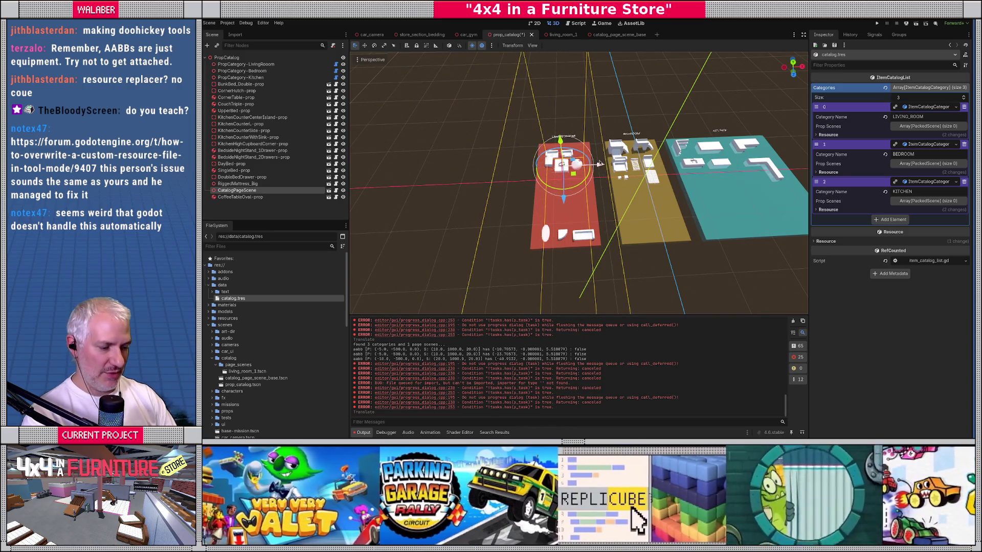
key("ctrl+shift+p")
type("cata")
key("Return")
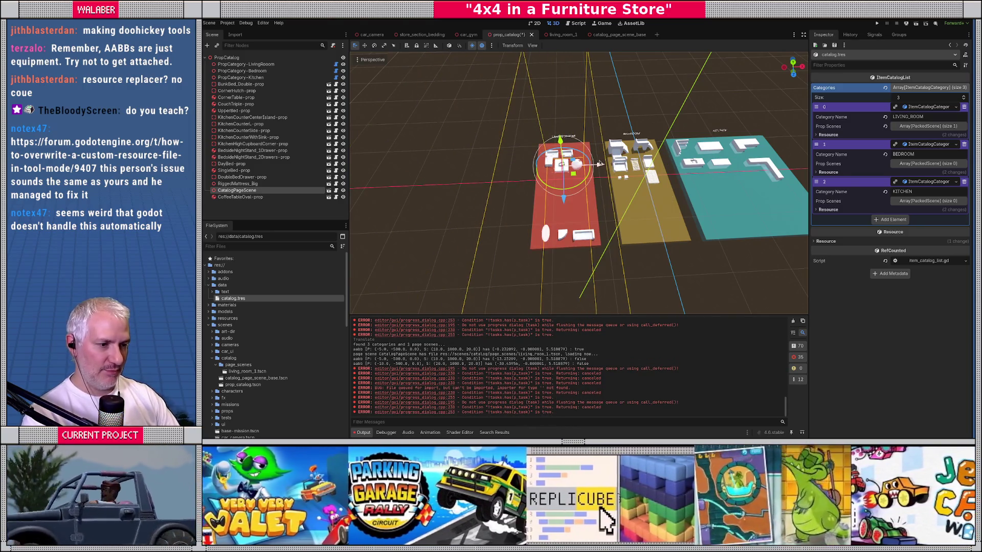
scroll(422, 365, "up", 1)
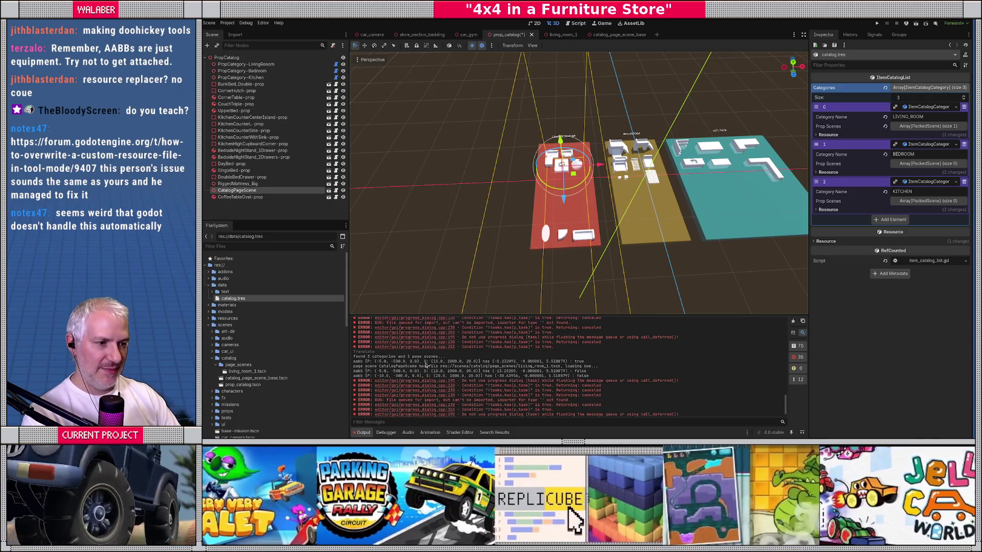
scroll(461, 368, "down", 1)
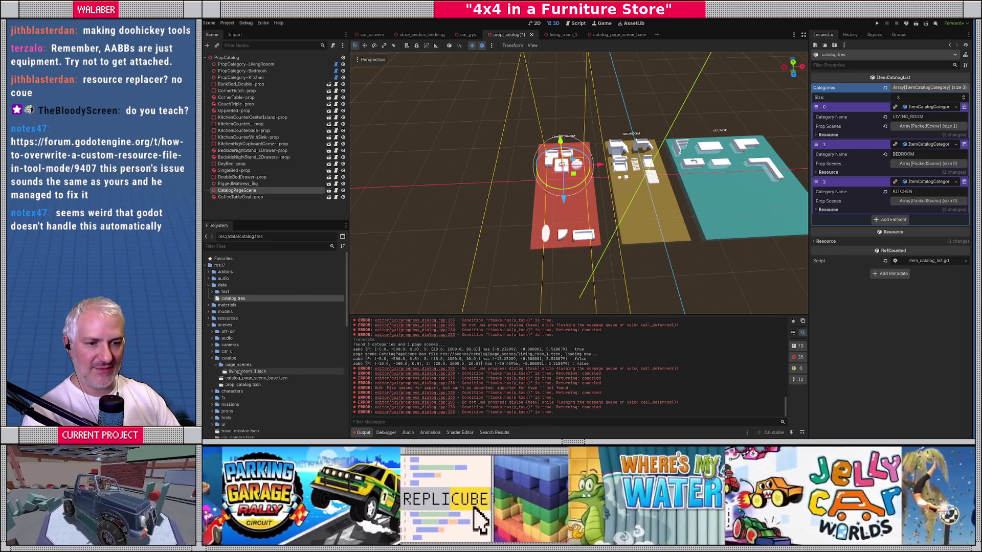
left_click(514, 189)
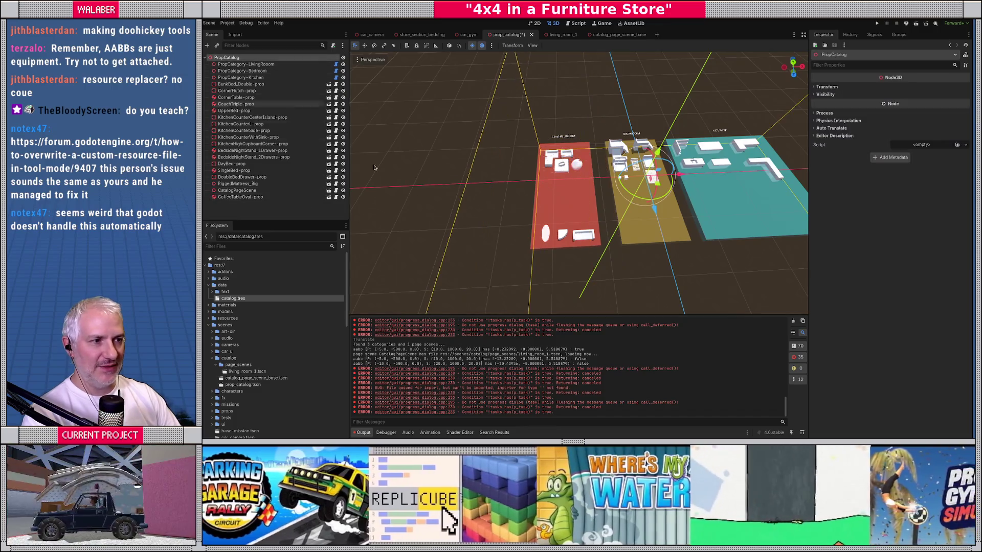
Run Catalog Builder via 'cata' in the command palette, then save prop_catalog.
key("ctrl+shift+p")
type("cata")
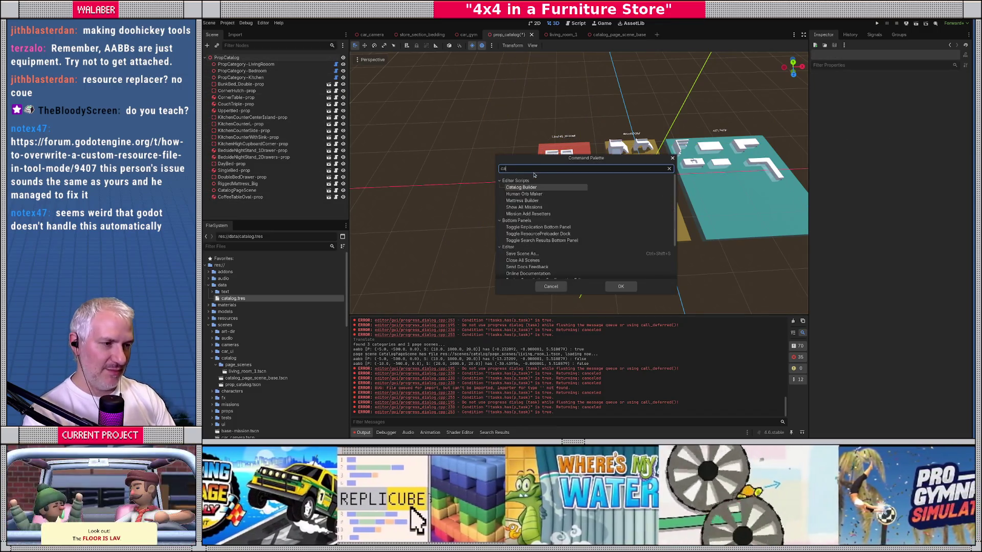
key("Return")
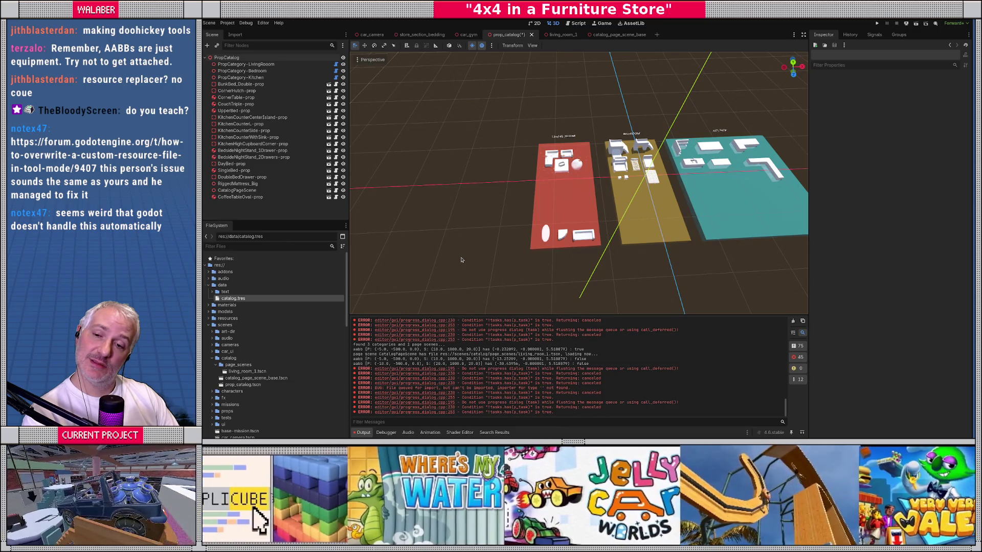
key("ctrl+s")
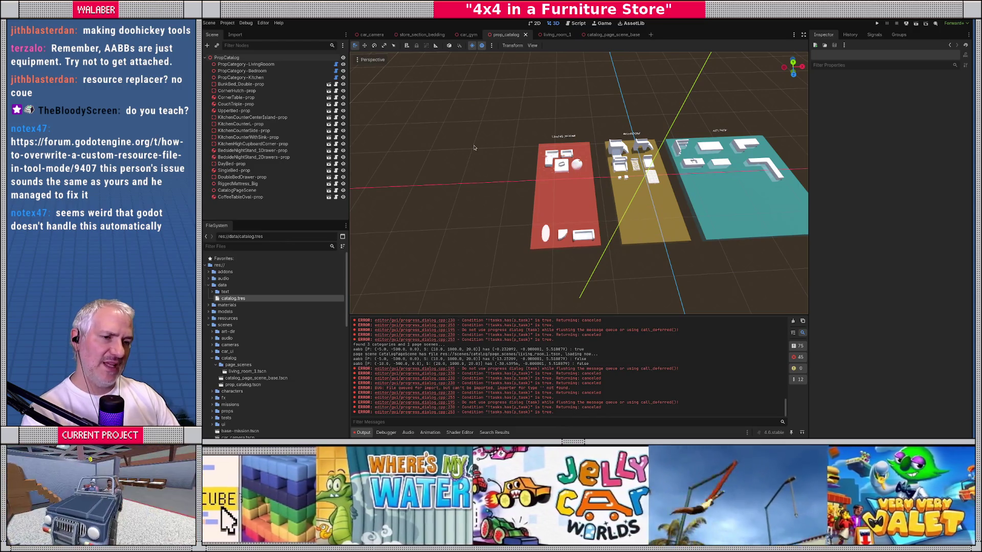
Open the reimport_files help page from line 45 of catalog_builder.gd.
left_click(575, 24)
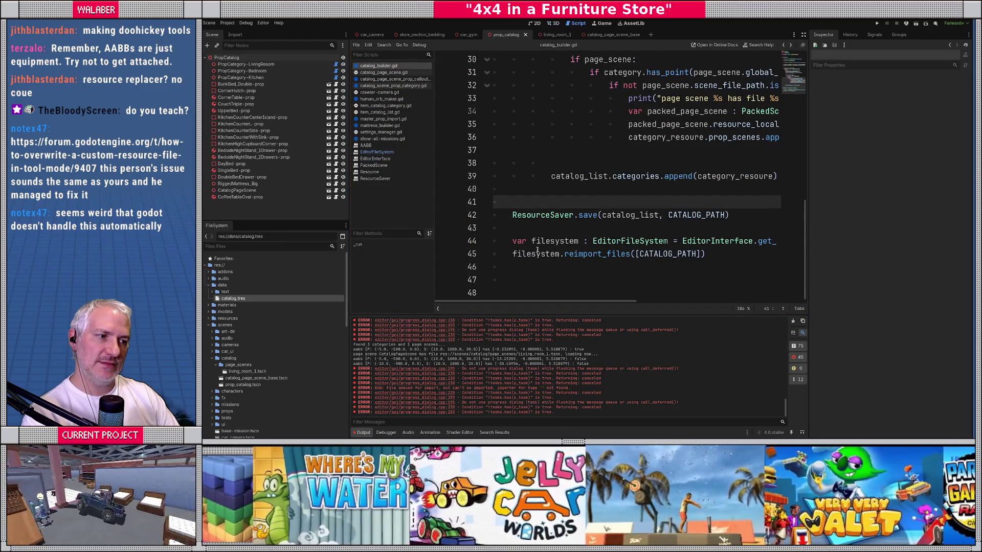
double_click(593, 254)
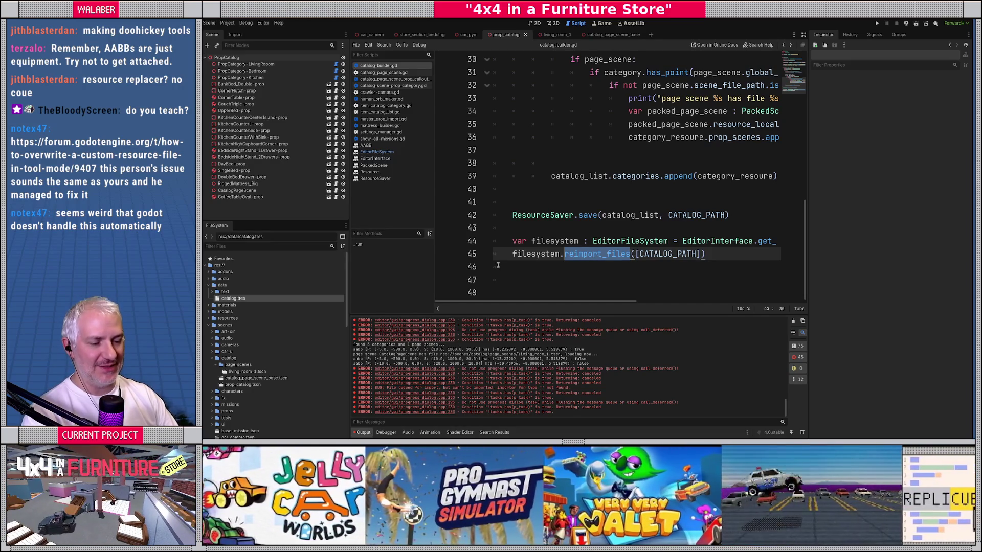
left_click(599, 261, "ctrl")
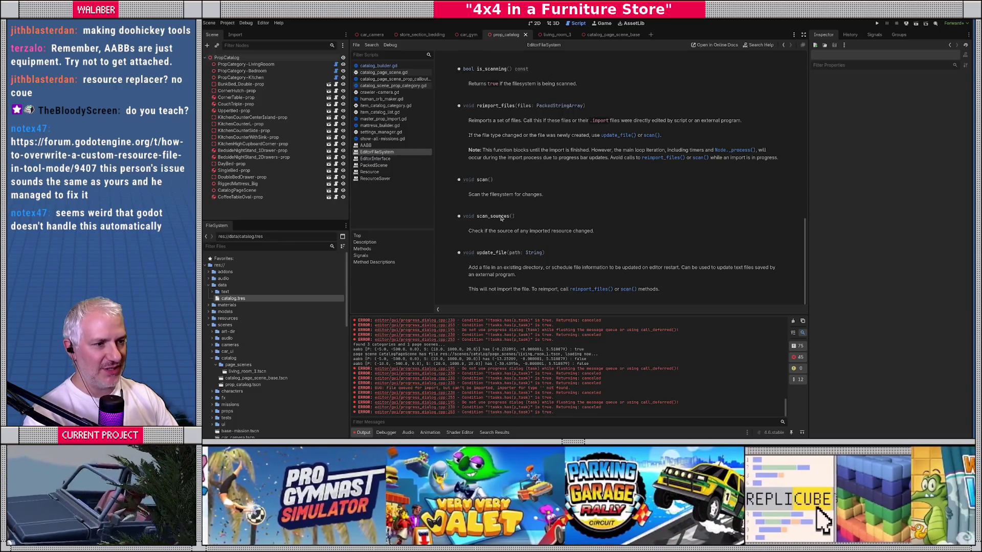
Look up the scan_sources method in the docs, then return to catalog_builder.gd.
double_click(495, 219)
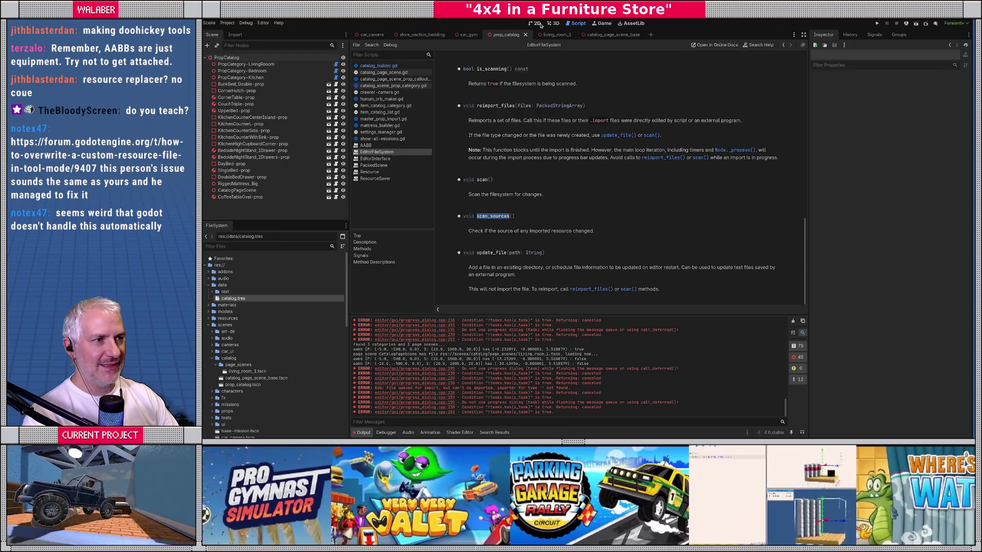
left_click(555, 23)
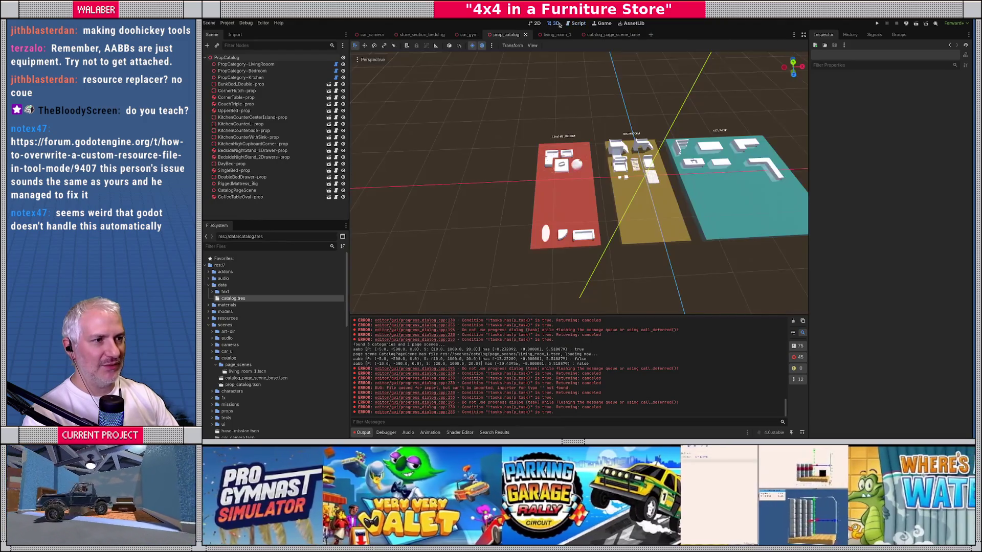
left_click(576, 23)
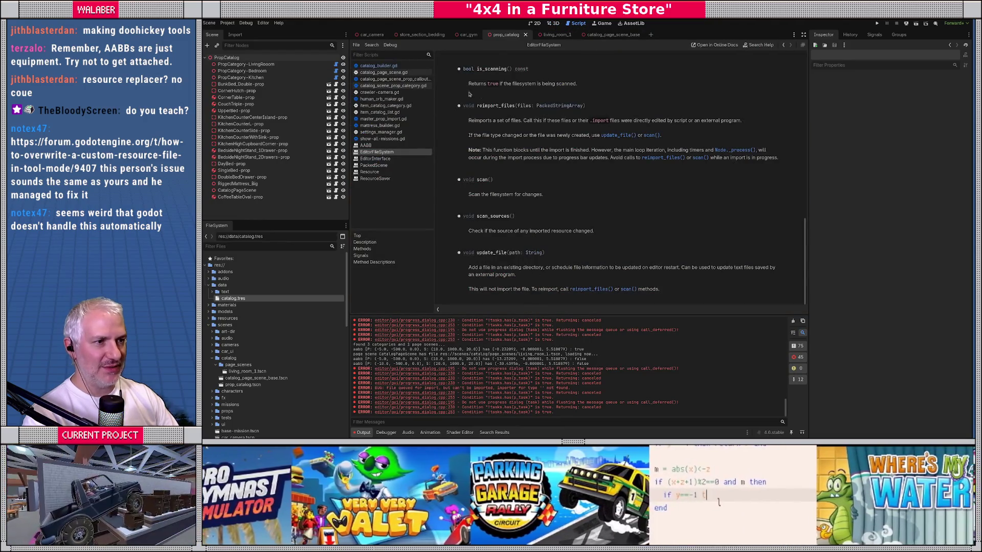
left_click(378, 65)
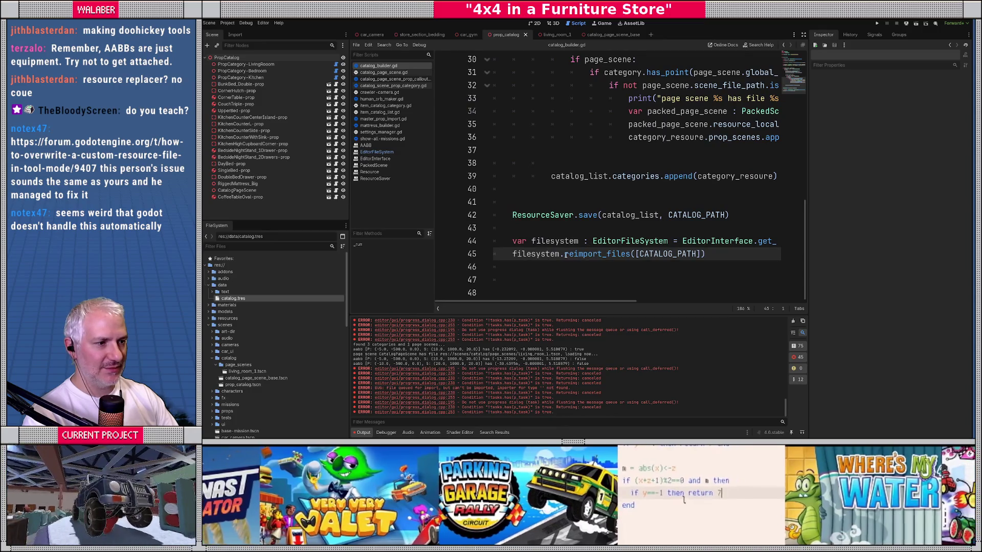
Replace reimport_files([CATALOG_PATH]) on line 45 with scan_sources() via autocomplete.
left_click_drag(565, 254, 708, 254)
type("scan_")
key("Return")
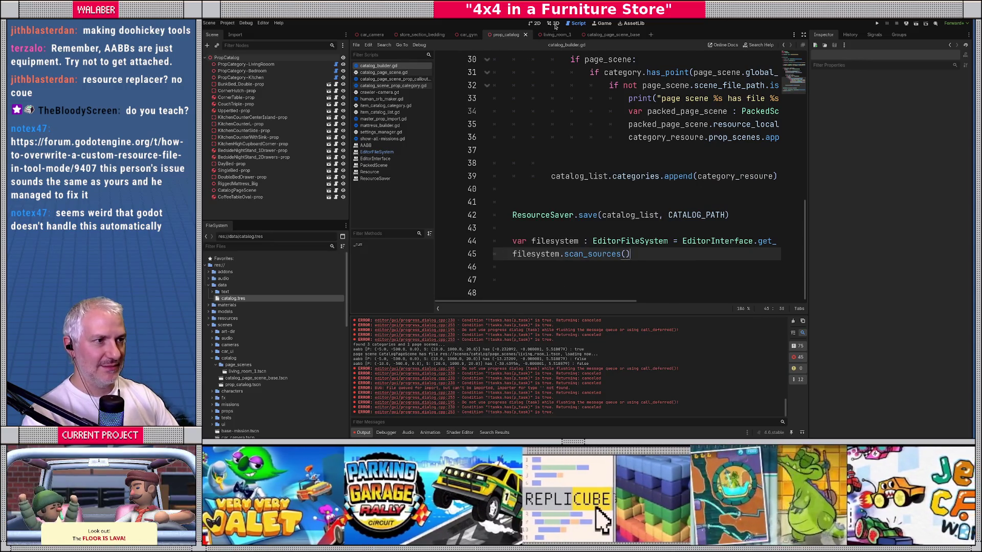
left_click(553, 23)
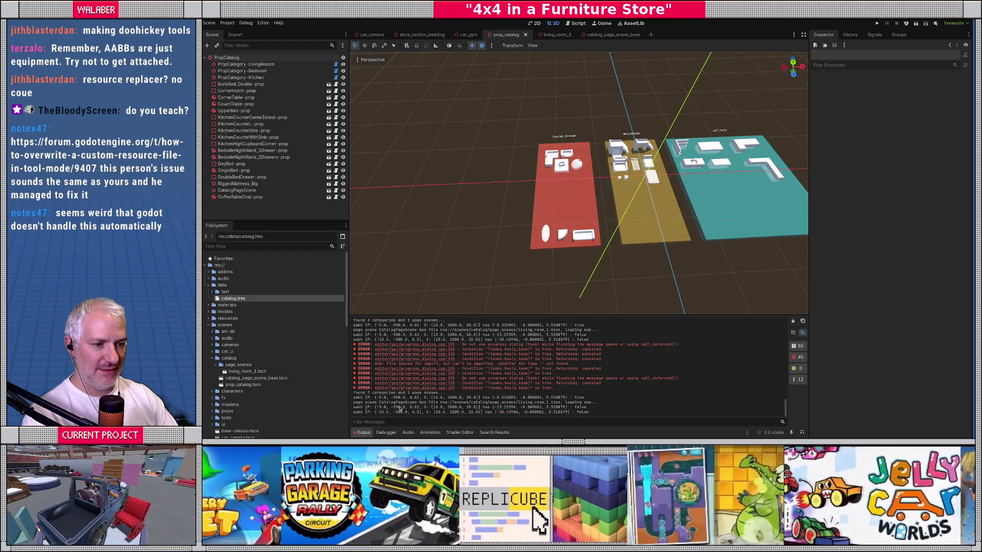
Clear the output log, show catalog.tres, and shift CatalogPageScene about 11 units left along X.
left_click(794, 320)
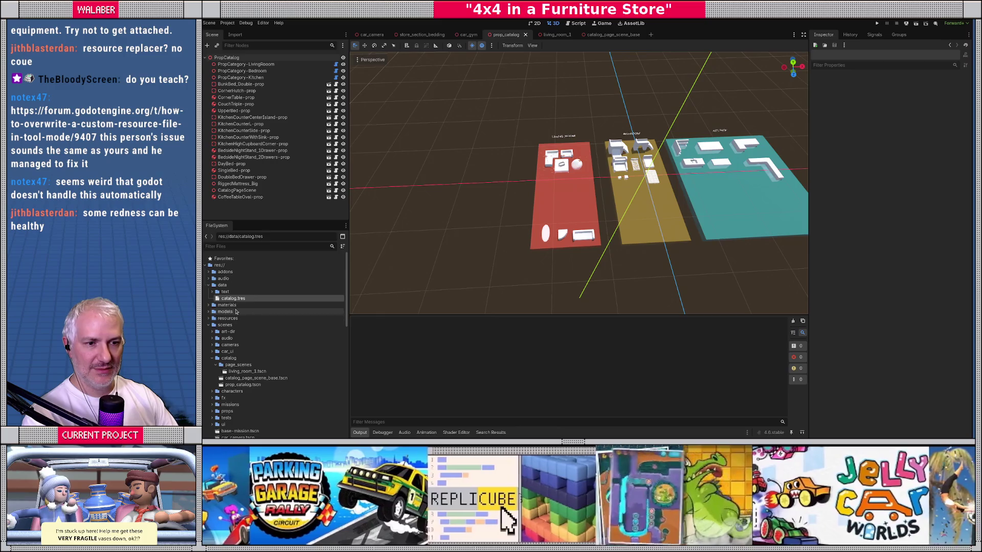
left_click(234, 298)
left_click(914, 108)
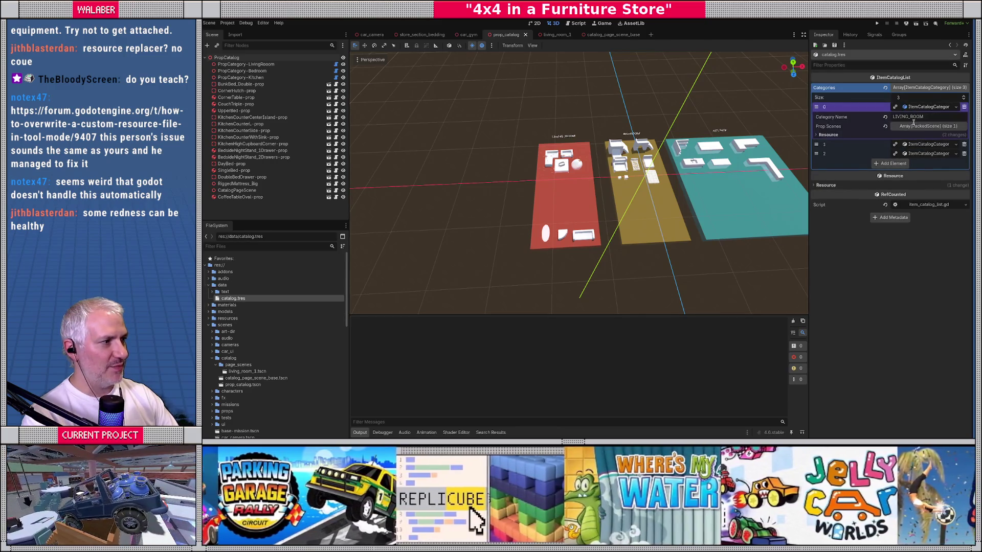
left_click(562, 162)
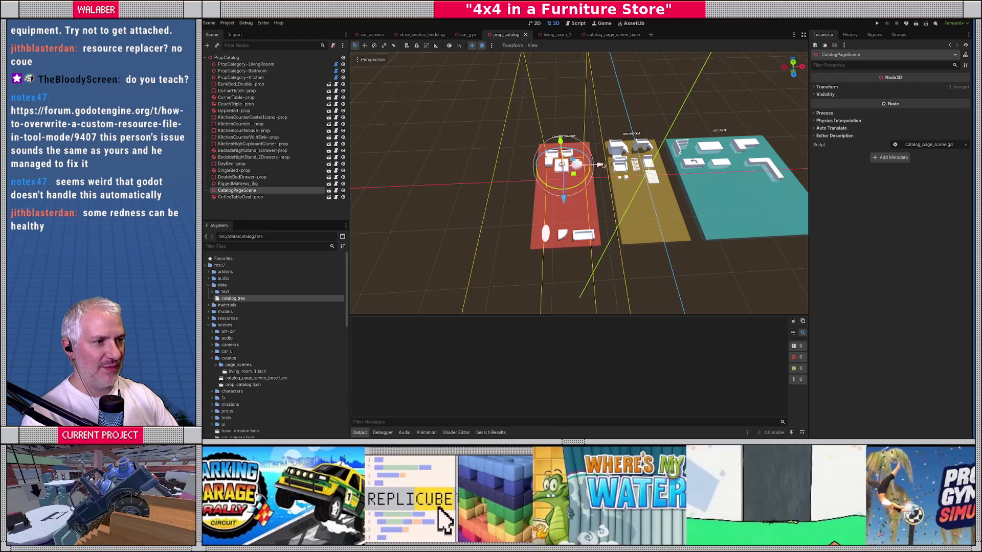
left_click_drag(601, 168, 541, 169)
Rerun Catalog Builder and expand the LIVING_ROOM category's prop scenes list in the Inspector.
key("ctrl+shift+p")
type("ca")
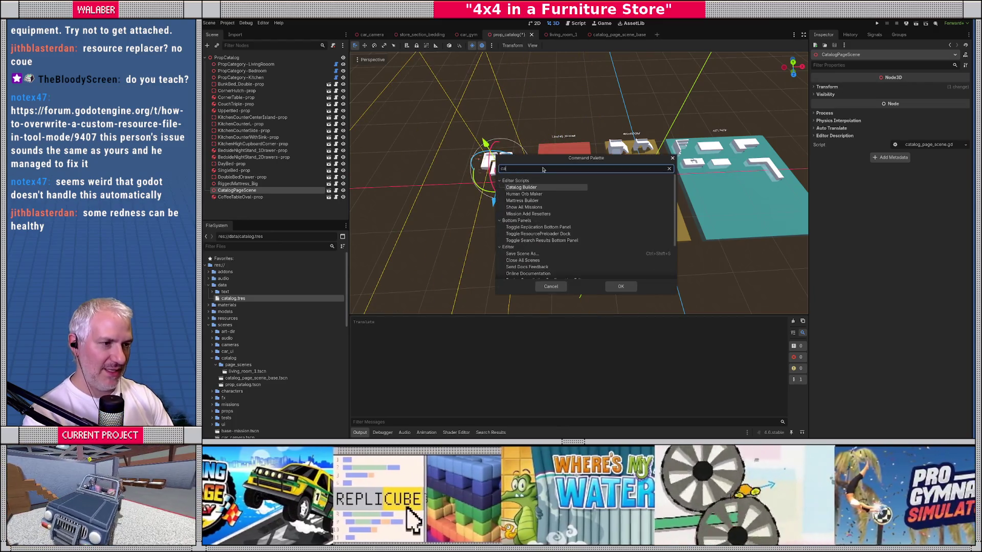
key("Return")
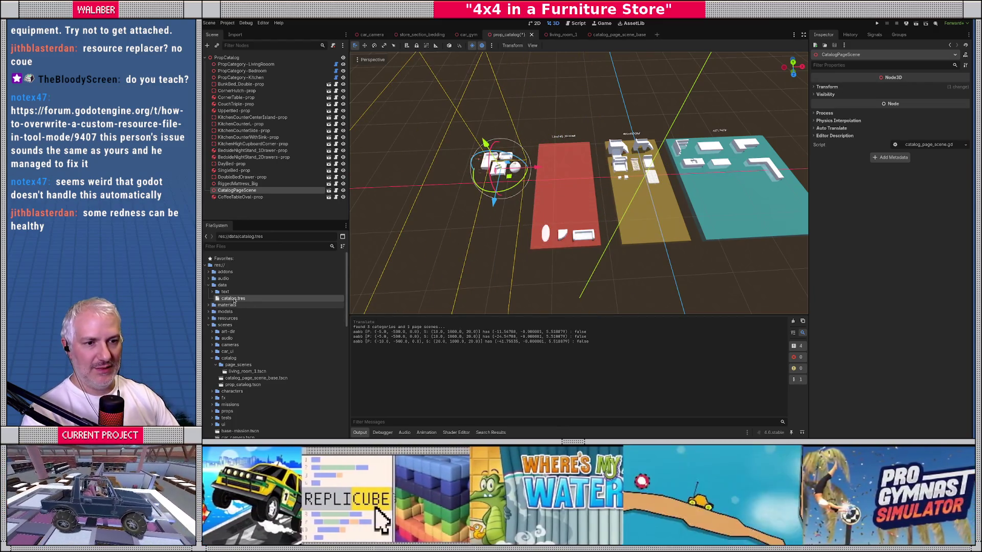
left_click(911, 107)
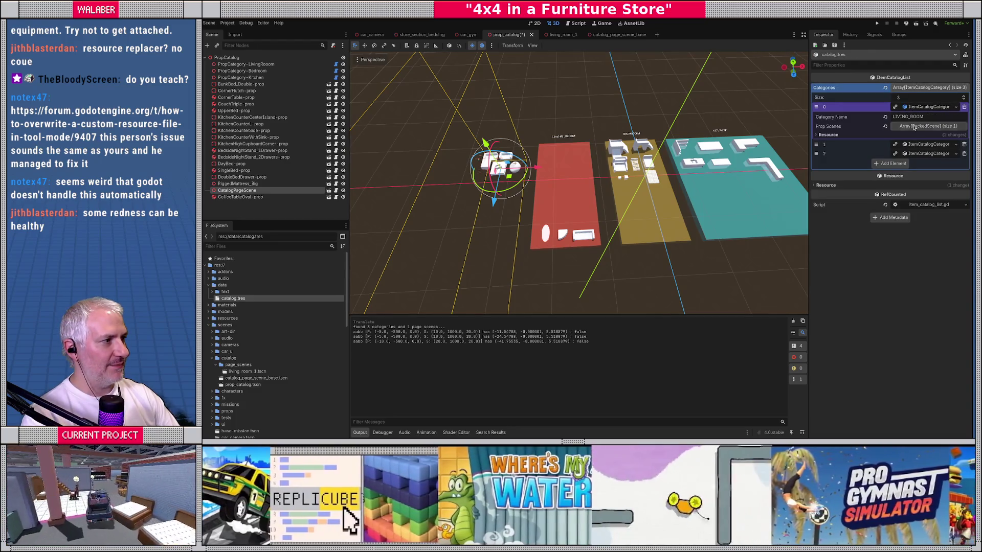
left_click(914, 126)
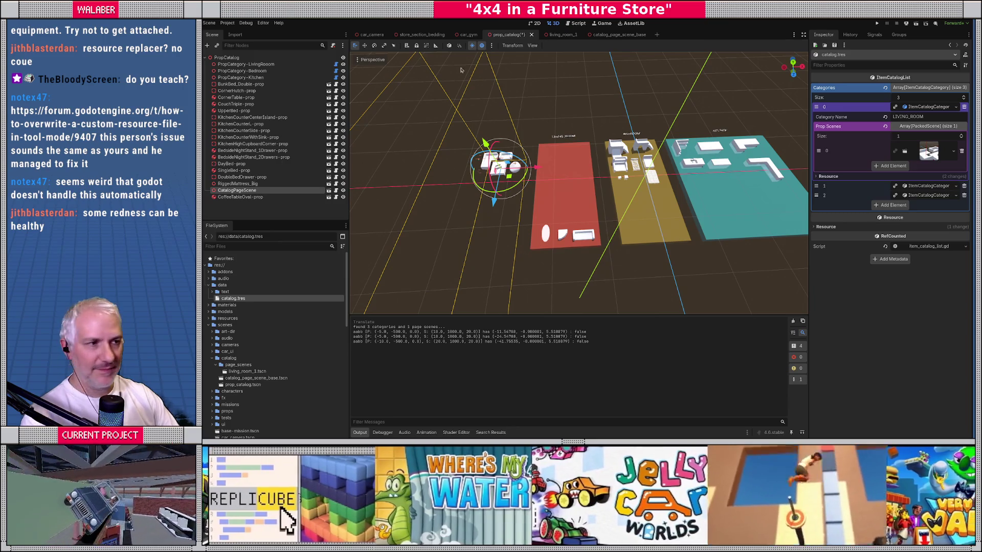
left_click(578, 23)
key("BackSpace")
key("BackSpace")
key("BackSpace")
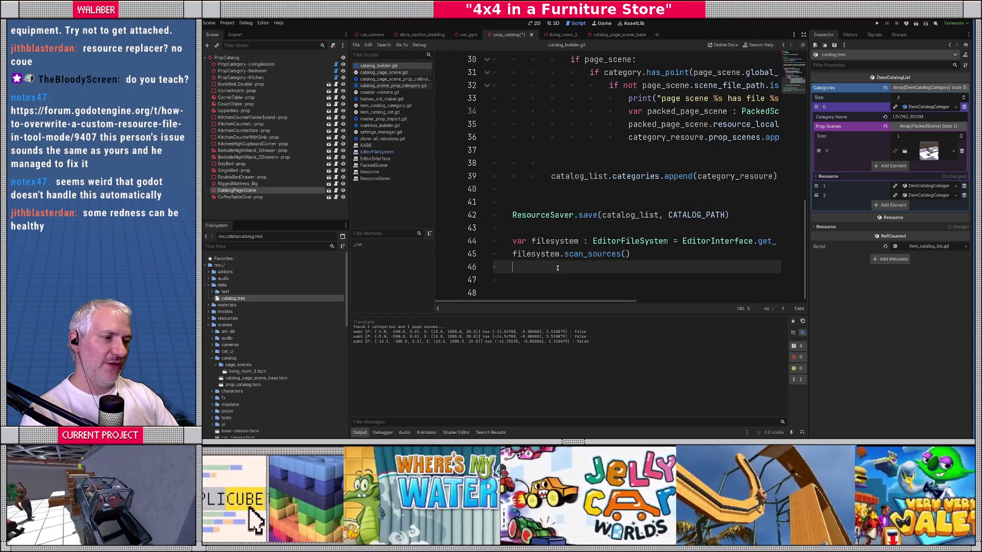
Restore filesystem.reimport_files([CATALOG_PATH]) on line 45 and check its EditorFileSystem documentation.
key("ctrl+z")
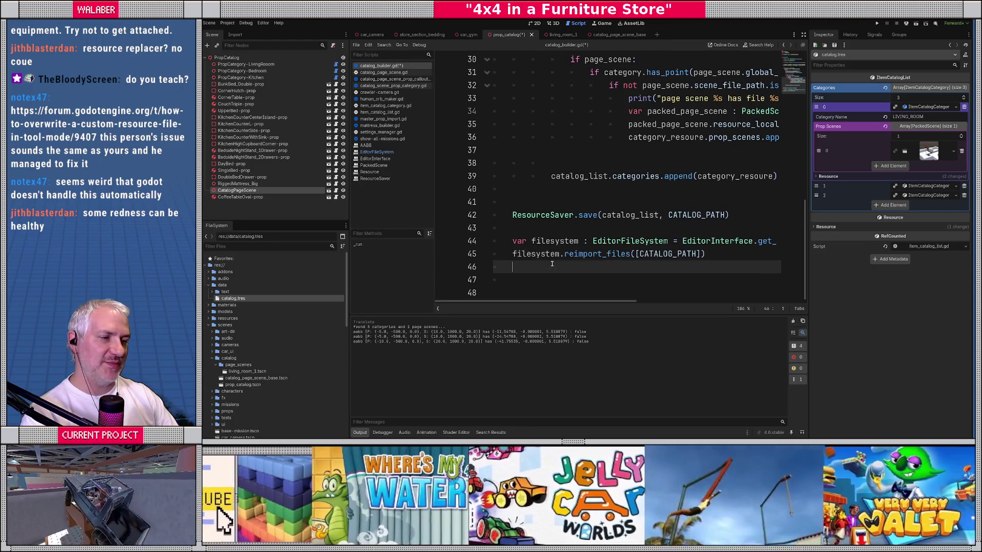
left_click(587, 254, "ctrl")
scroll(536, 183, "up", 3)
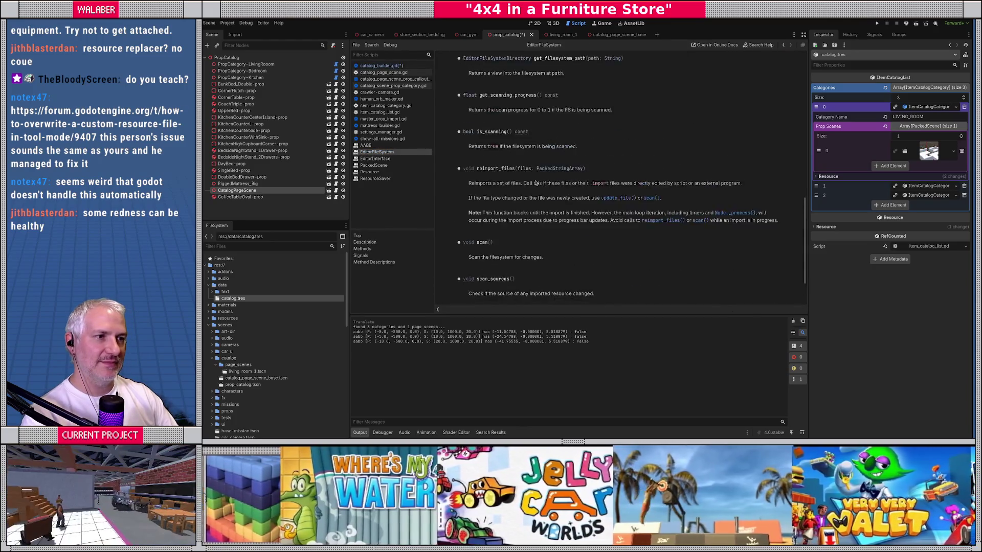
key("alt+Left")
Start a 'ResourceLoader.' line on line 46 and read the ResourceLoader class documentation.
left_click(511, 269)
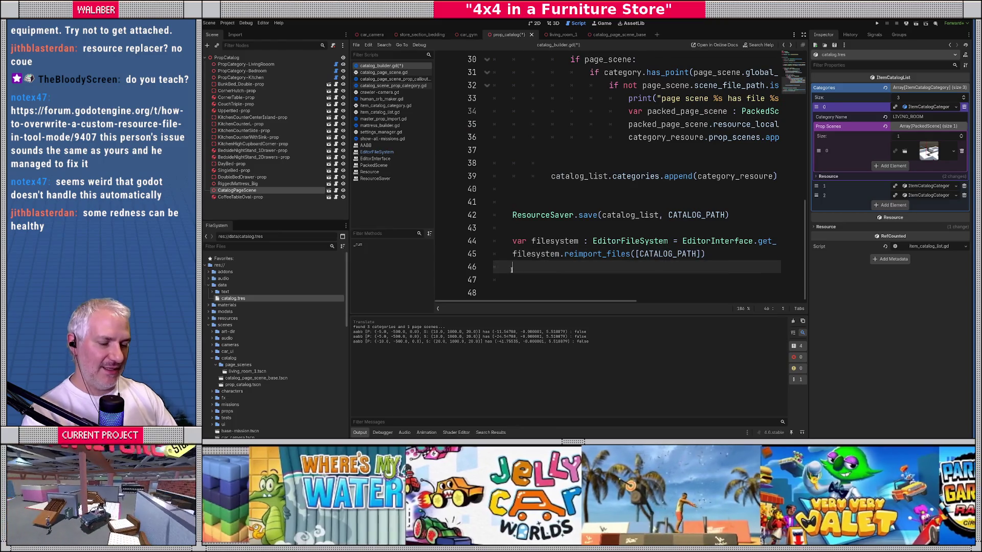
type("Reou")
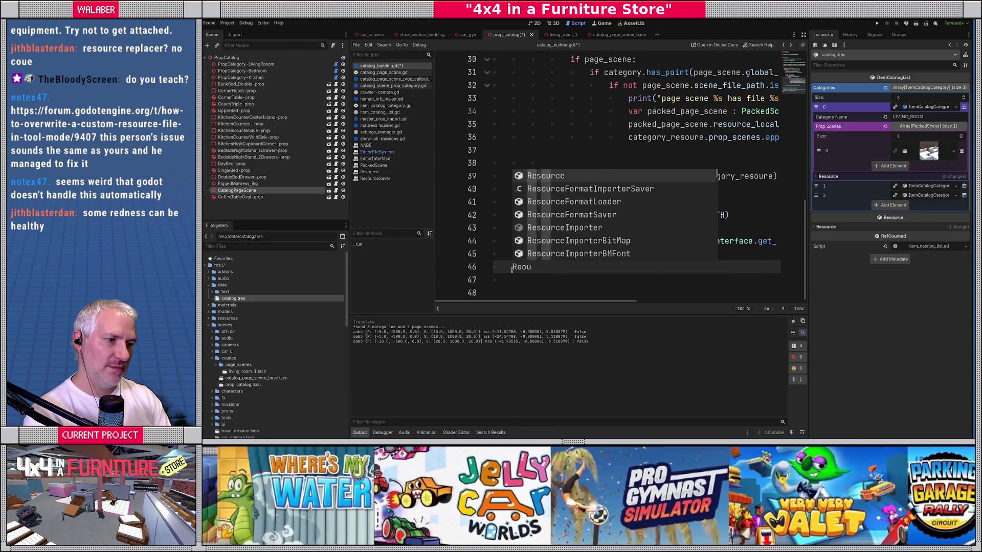
key("BackSpace")
key("BackSpace")
type("sourced")
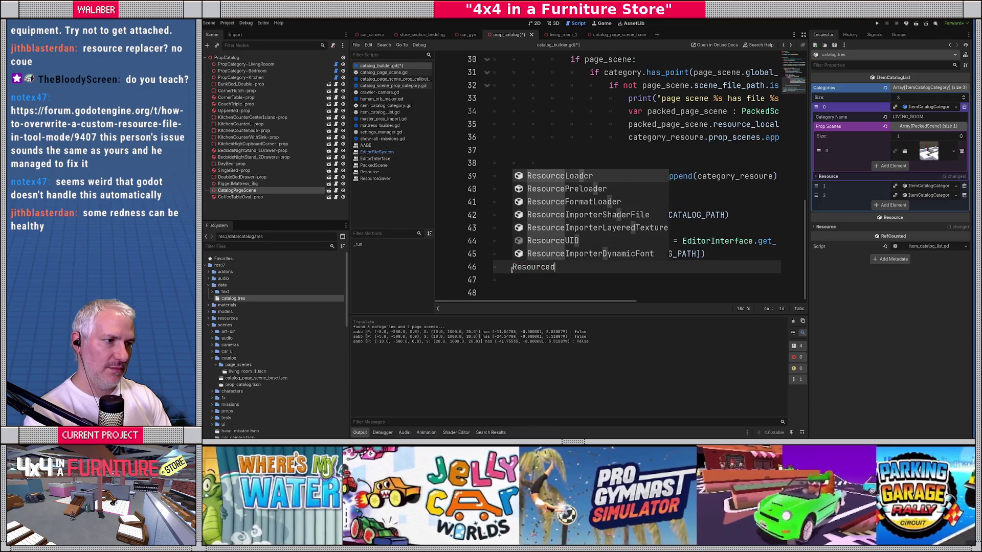
type("e")
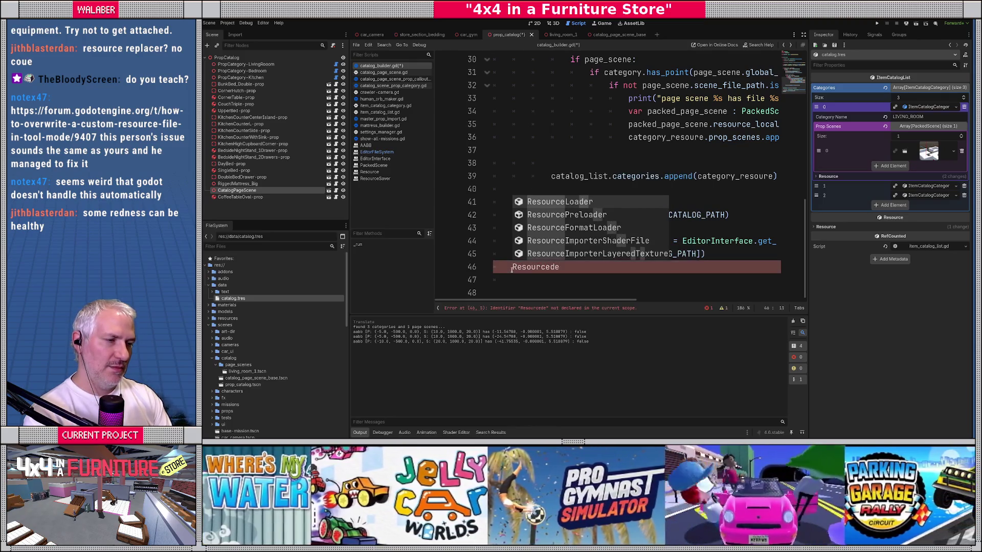
key("Return")
type(".")
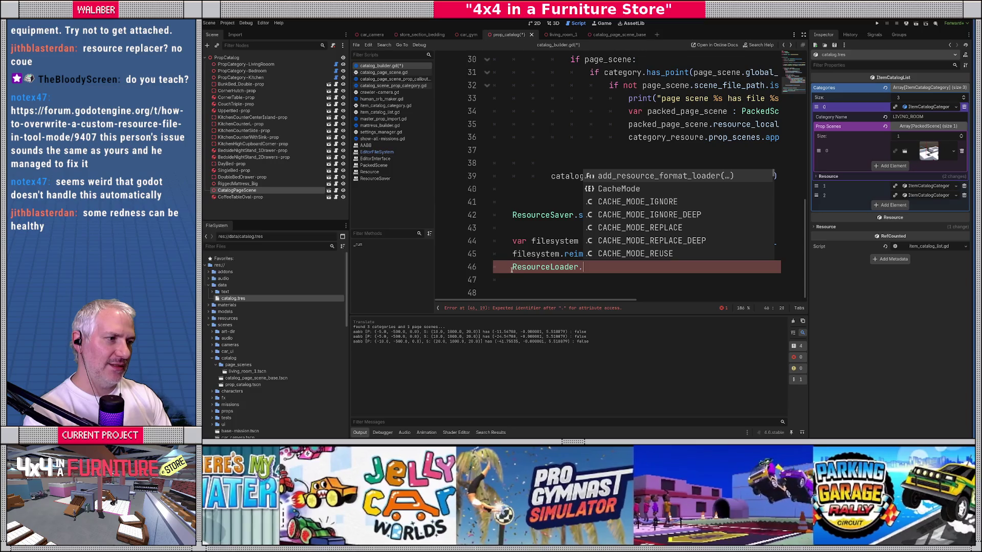
left_click(516, 267, "ctrl")
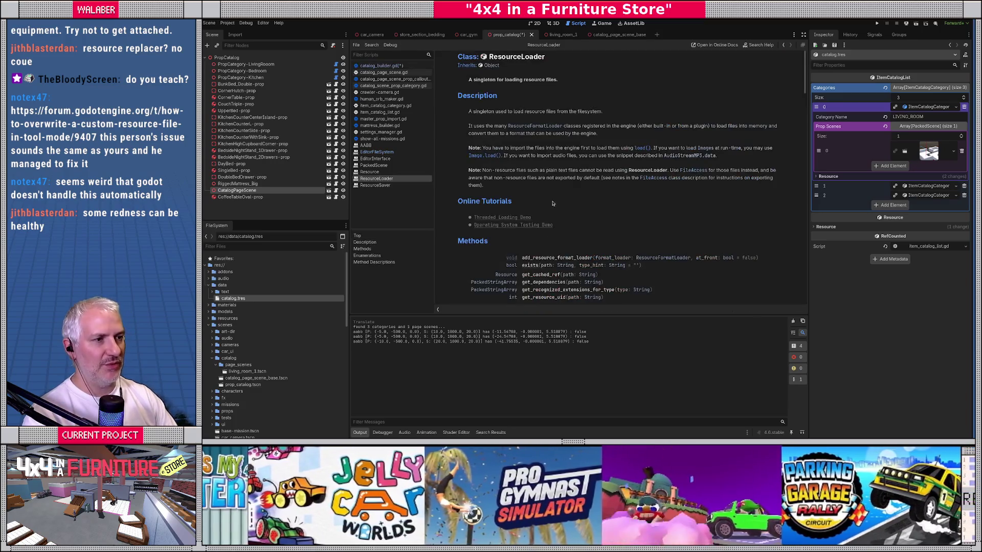
scroll(562, 188, "down", 2)
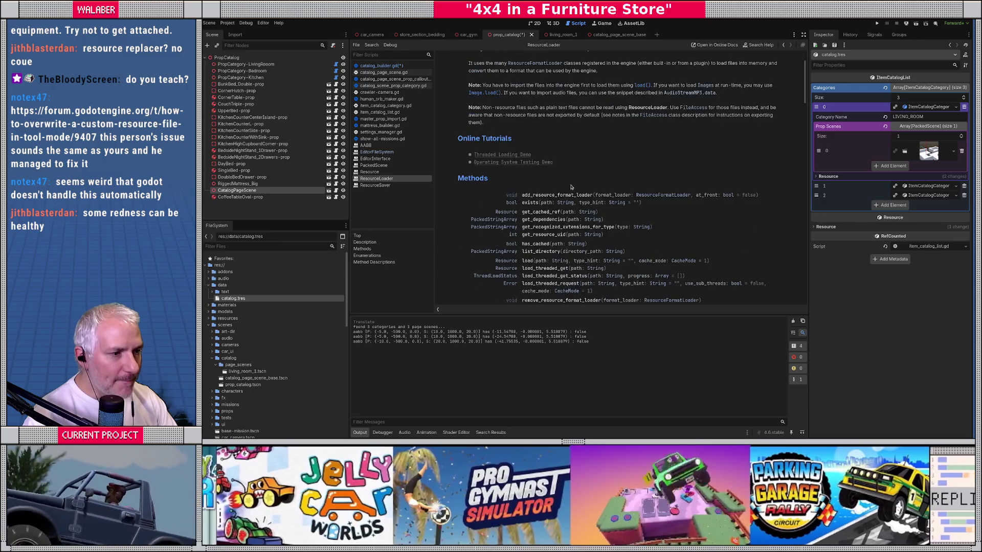
scroll(644, 188, "down", 1)
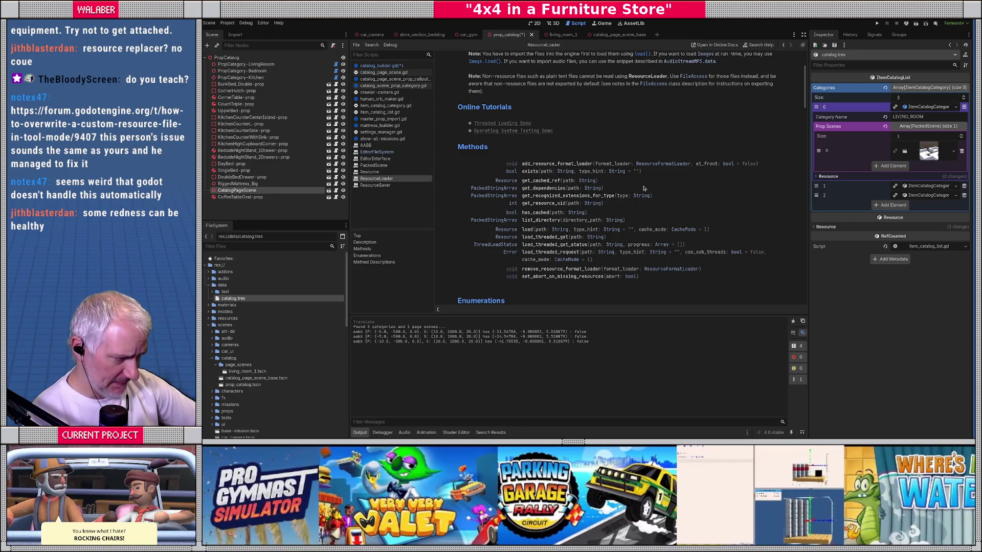
key("alt+Left")
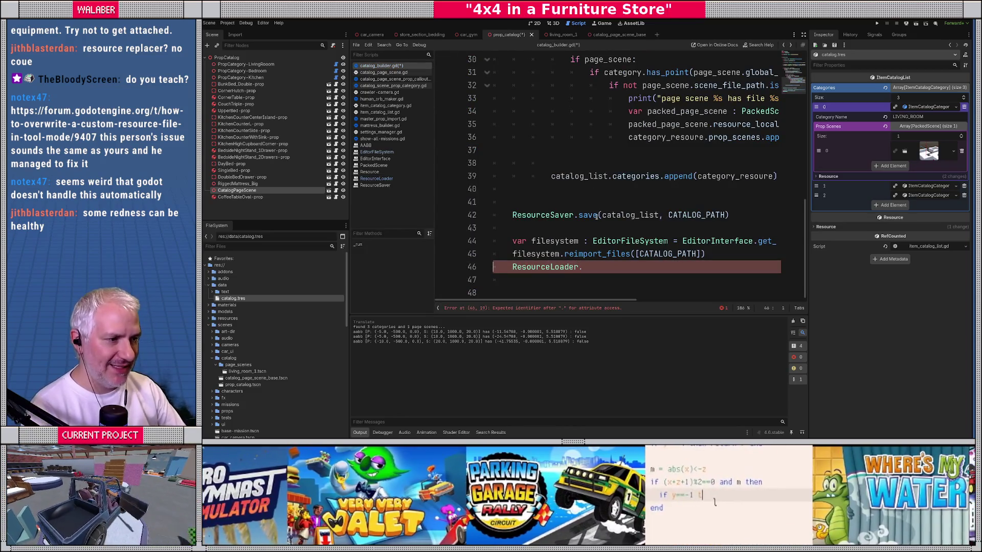
Delete the unfinished ResourceLoader line and comment out both filesystem reimport lines.
left_click(513, 268)
mouse_move(512, 271)
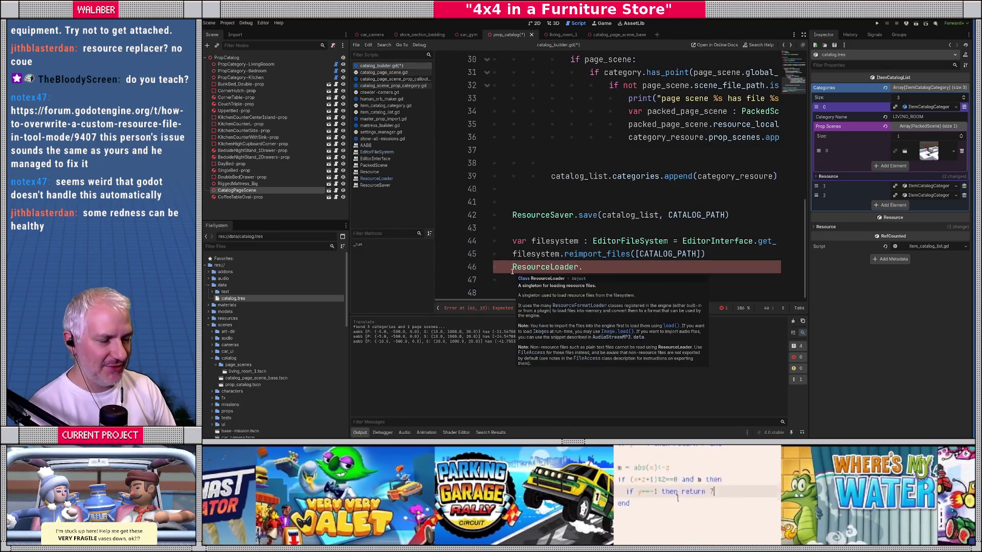
key("shift+End")
key("Delete")
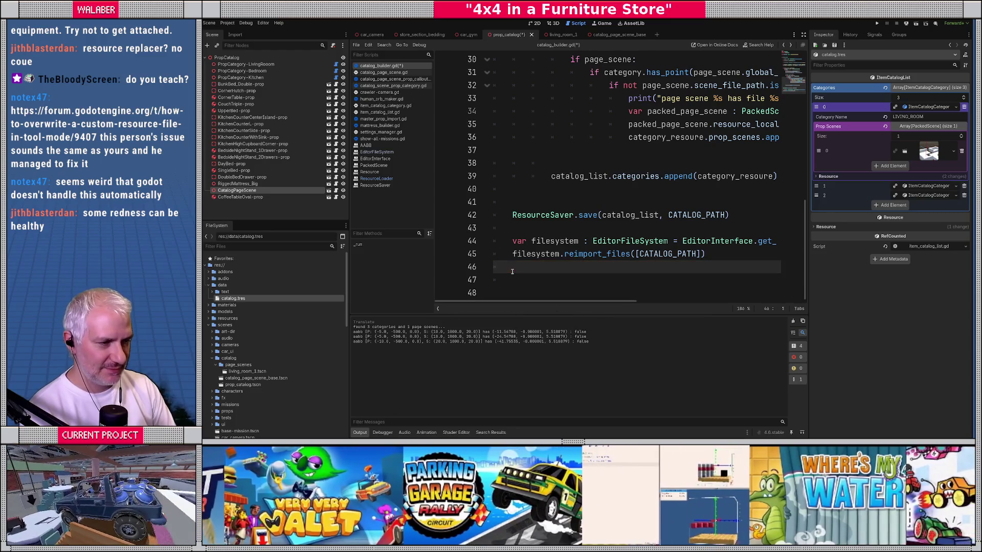
key("Up")
key("ctrl+k")
key("Up")
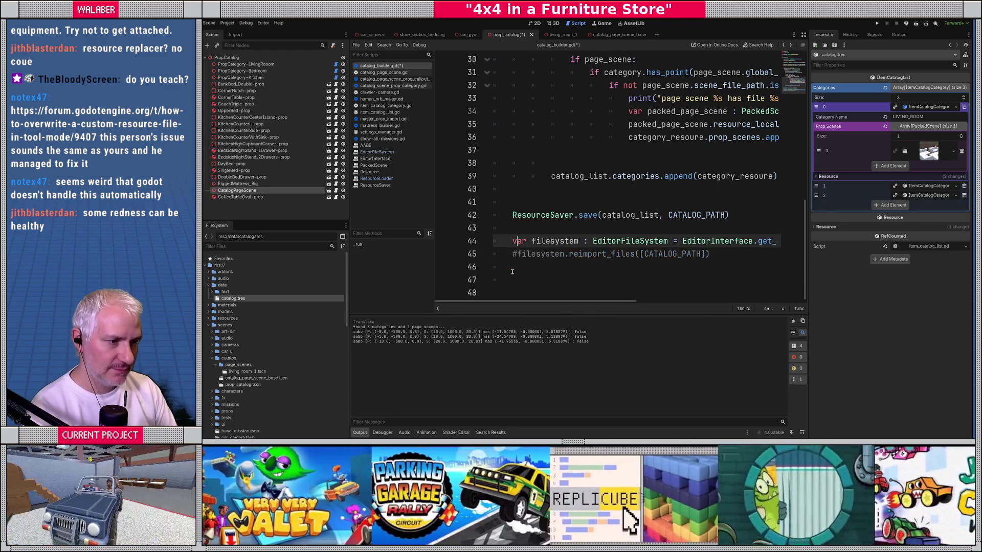
key("ctrl+k")
Add 'var new_catalog = load(CATALOG_PATH)' above a blank line and save catalog_builder.gd.
key("Return")
key("Up")
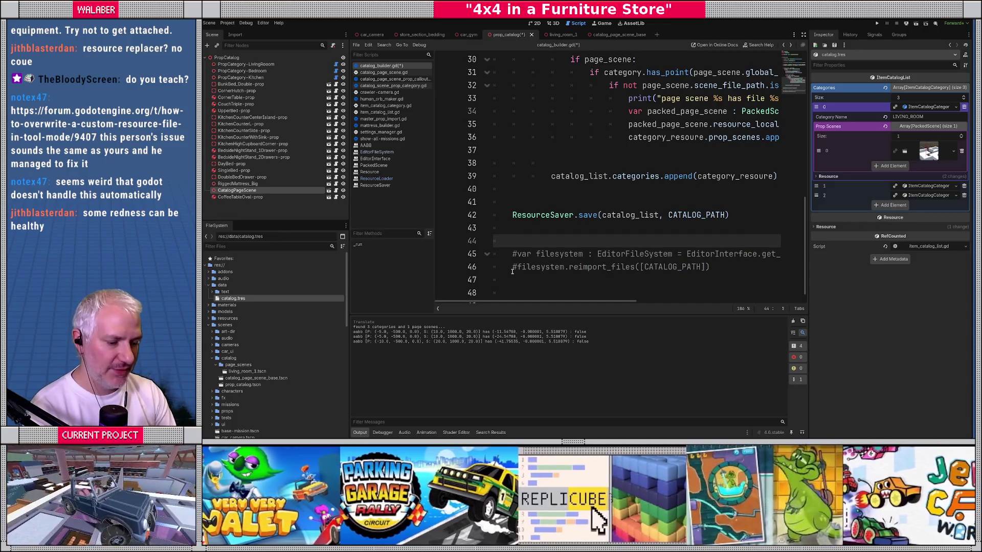
type("var n")
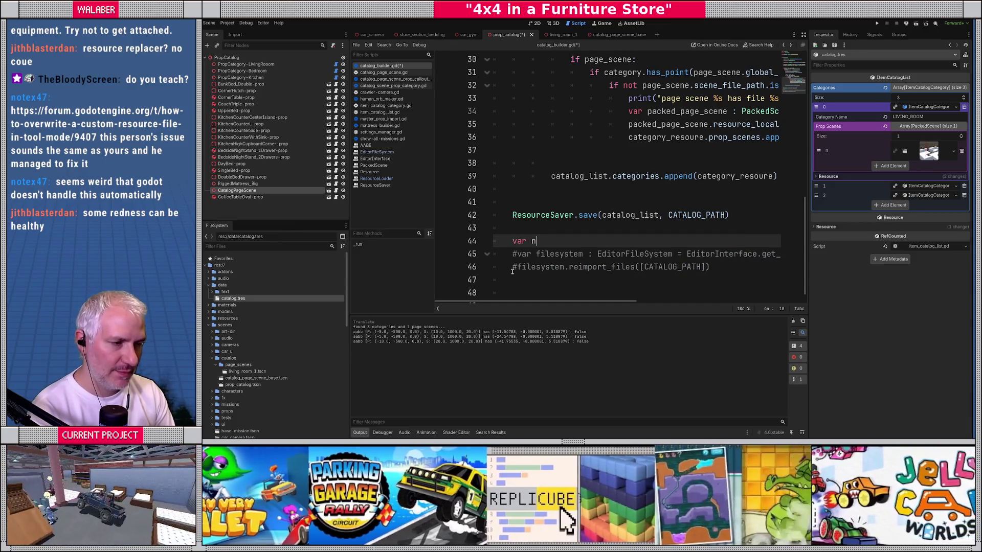
type("ew_catalog :=")
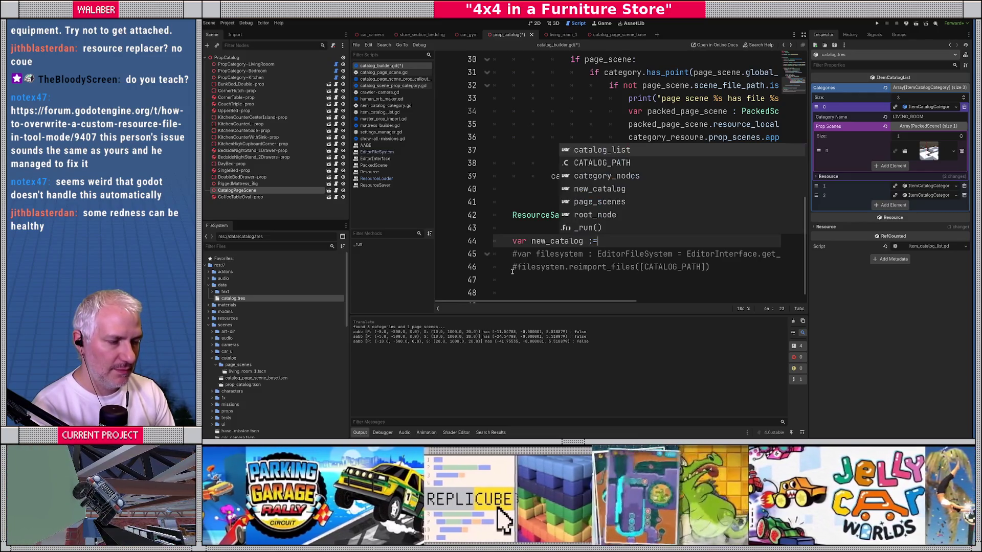
key("Escape")
type("= load(CATA")
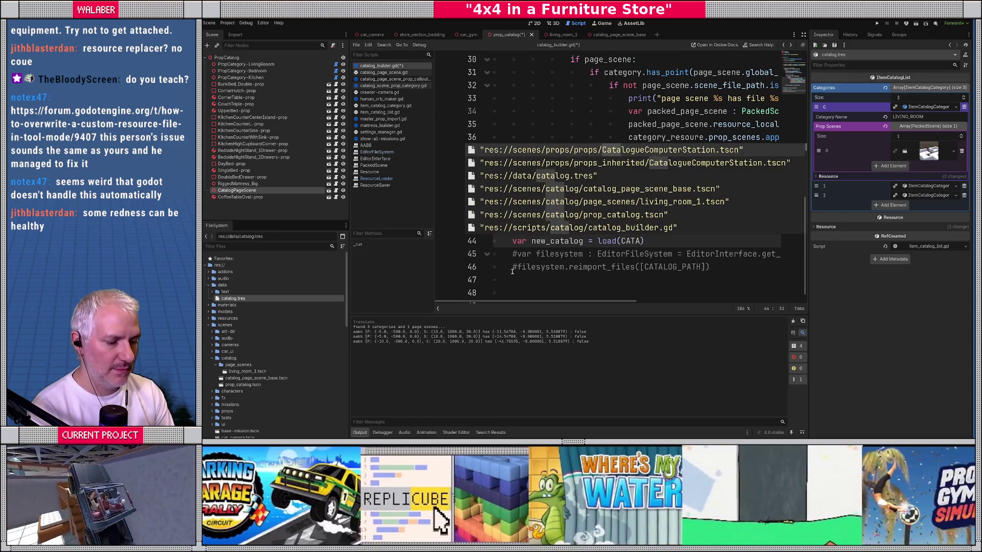
type("LOG_PA")
key("Return")
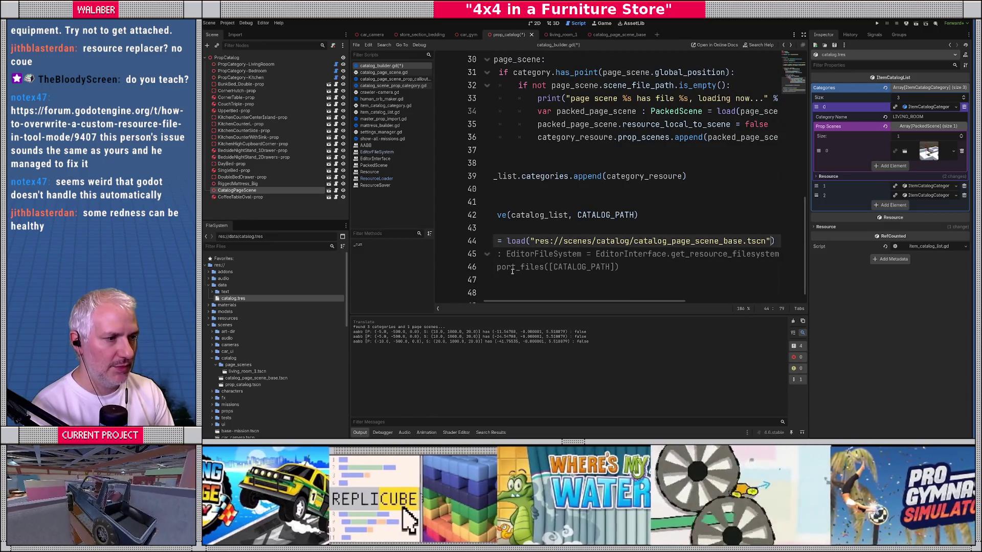
key("ctrl+z")
type("THJ")
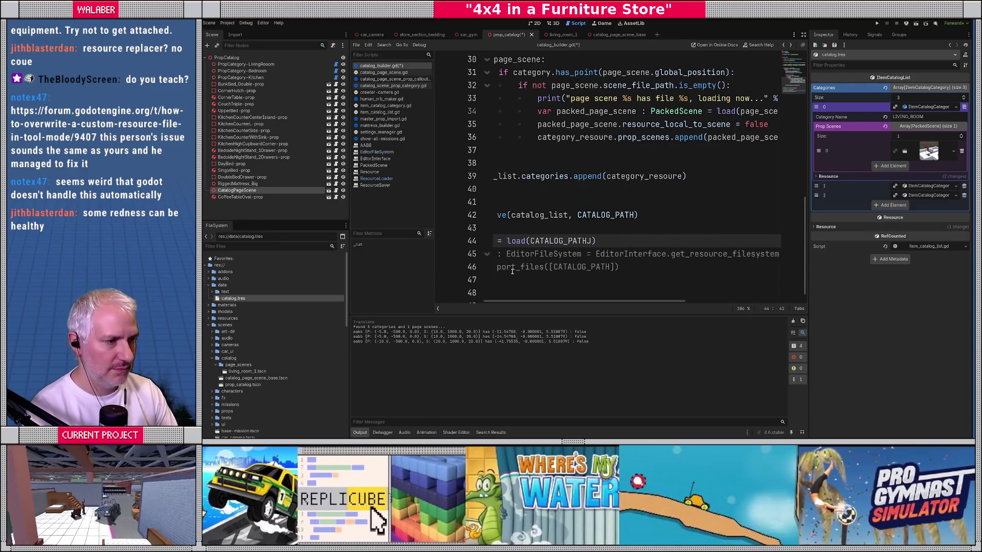
key("BackSpace")
key("Home")
key("Return")
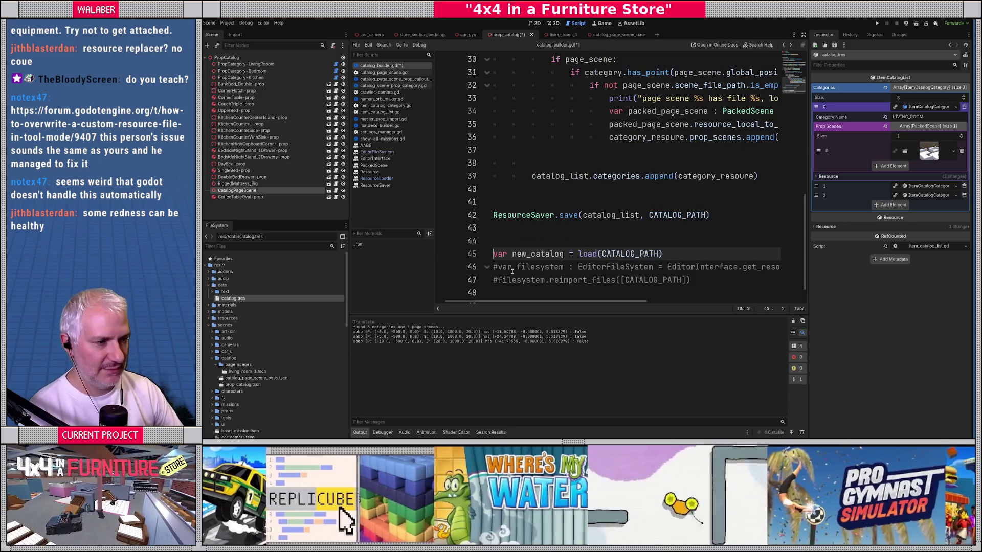
key("ctrl+s")
left_click(529, 240)
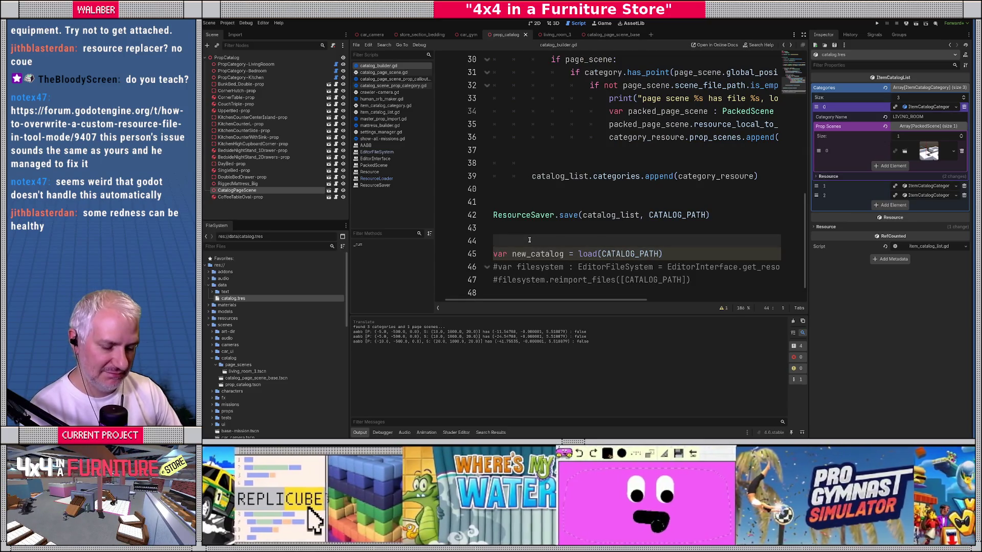
Check catalog.tres in the external editor, then reopen catalog_builder.gd at the commented filesystem lines.
left_click(553, 24)
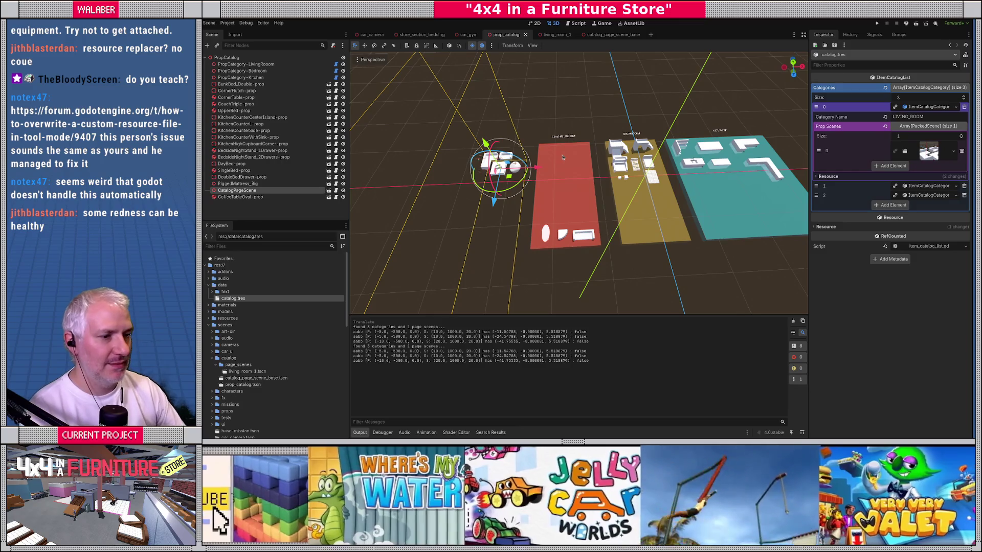
key("alt+Tab")
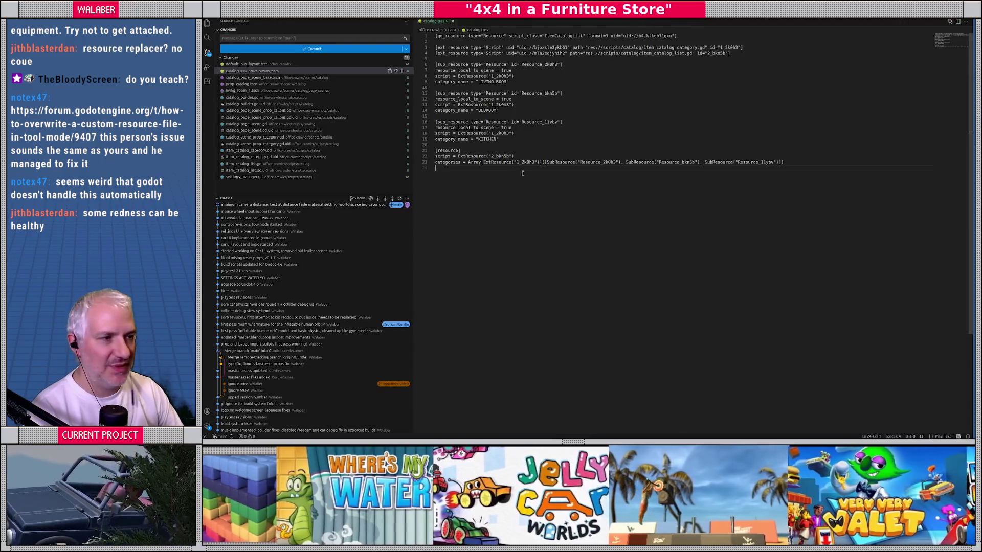
key("ctrl+a")
key("alt+Tab")
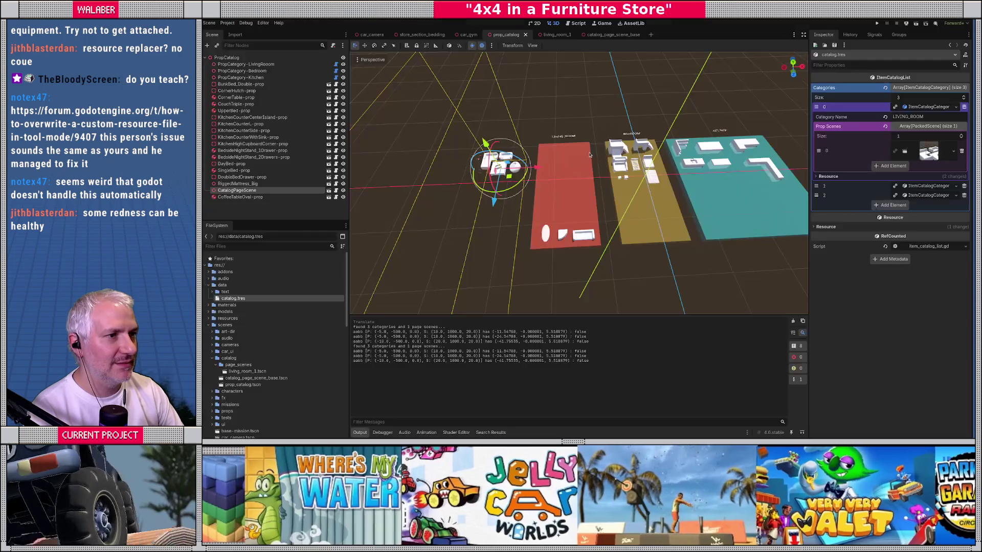
left_click(579, 24)
left_click(550, 267)
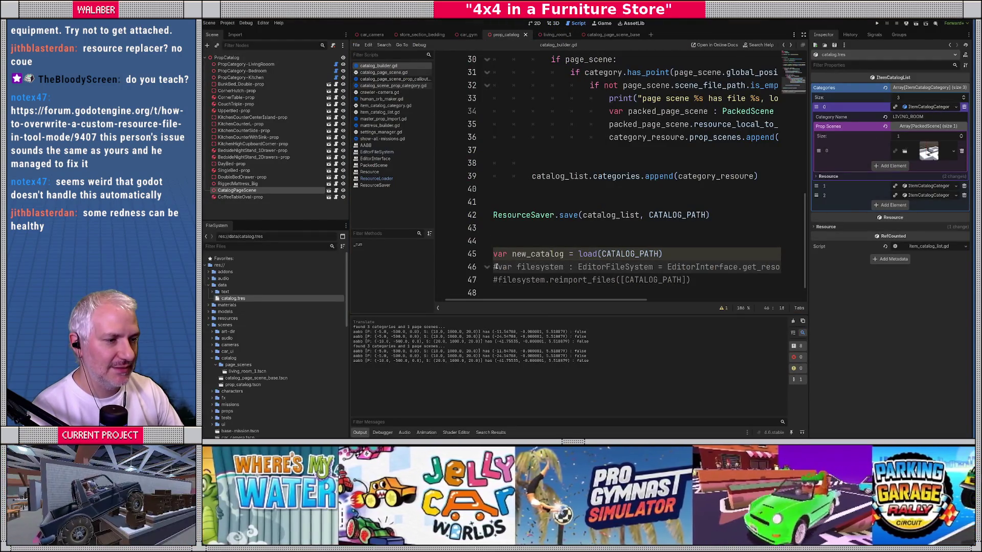
Uncomment the two EditorFileSystem lines and delete the new_catalog load line and blank line.
left_click(496, 267)
key("ctrl+k")
key("Down")
key("ctrl+k")
key("Up")
key("Up")
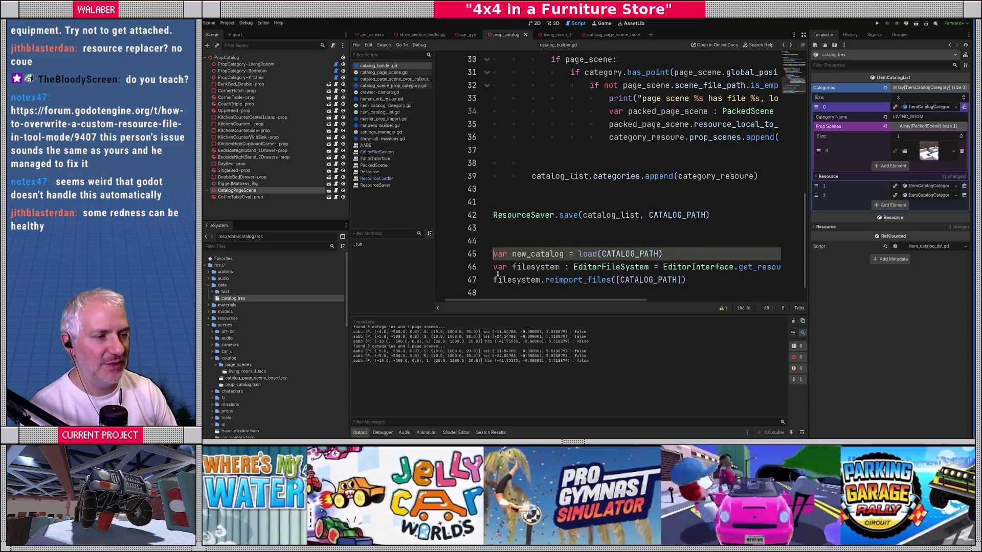
key("ctrl+shift+k")
key("Up")
key("Up")
key("ctrl+shift+k")
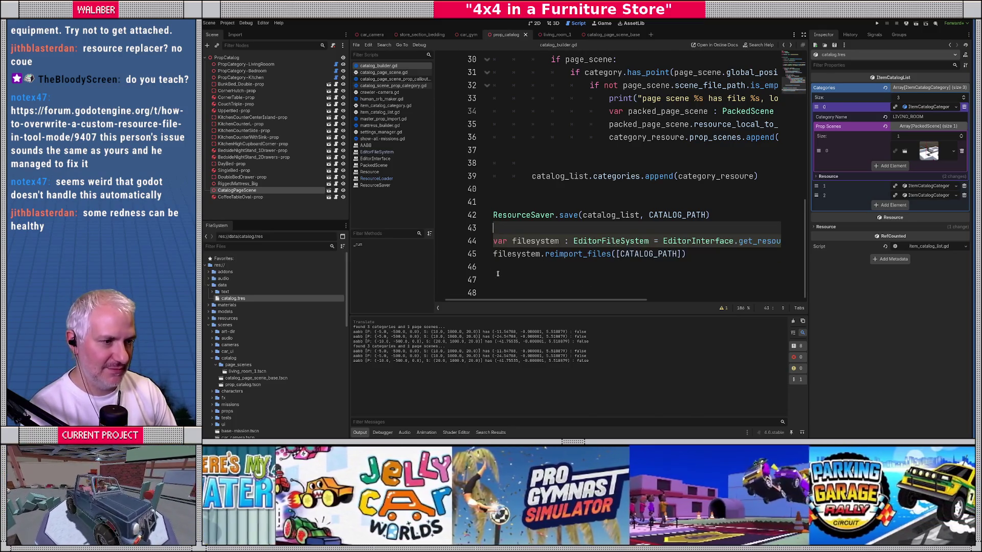
Run Catalog Builder via the Command Palette ('cata') and remove stray characters after reimport_files.
key("ctrl+shift+p")
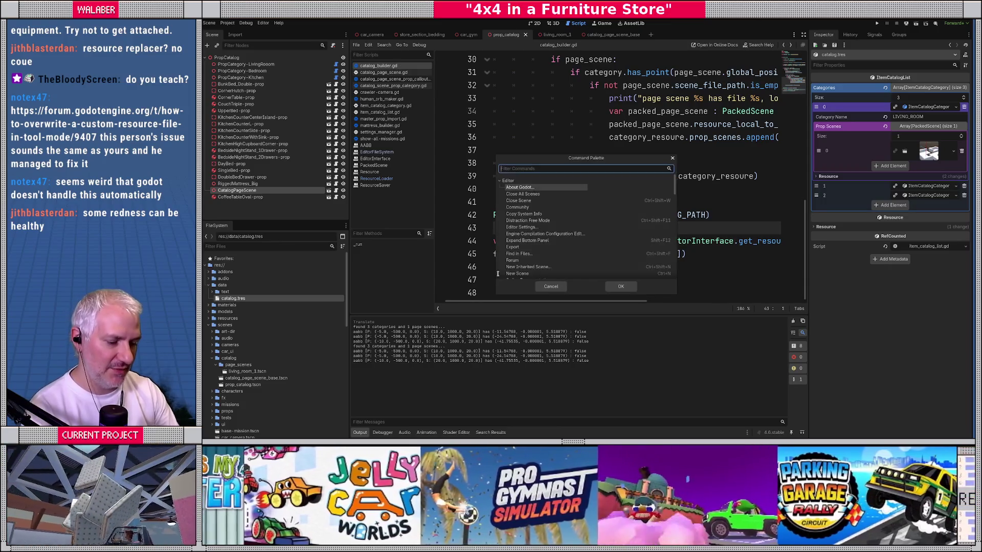
type("cata")
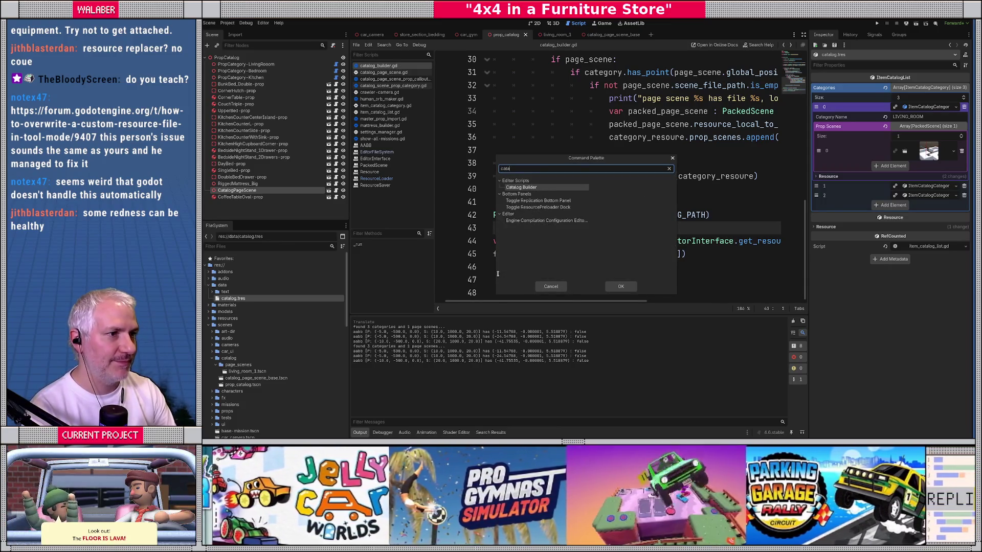
key("Return")
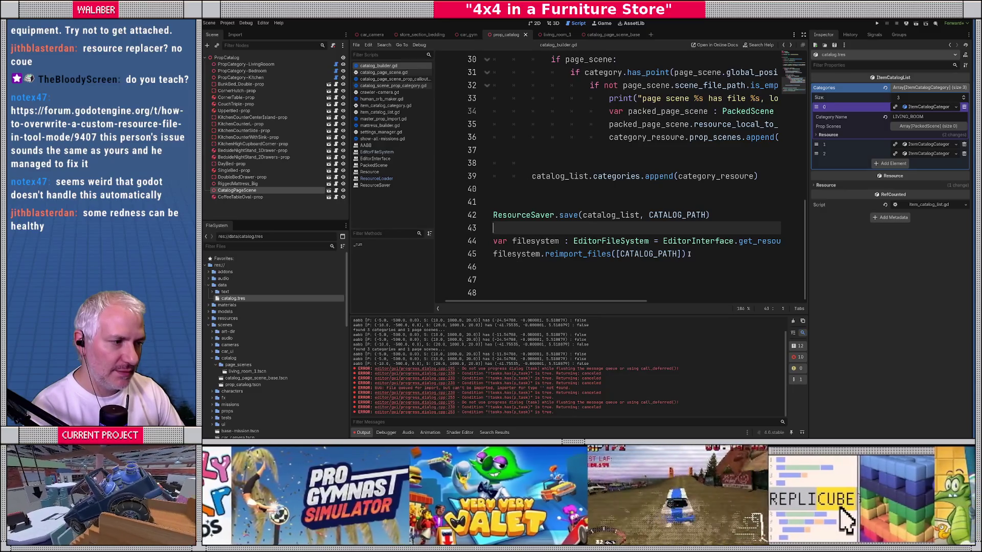
left_click(689, 254)
type("ca")
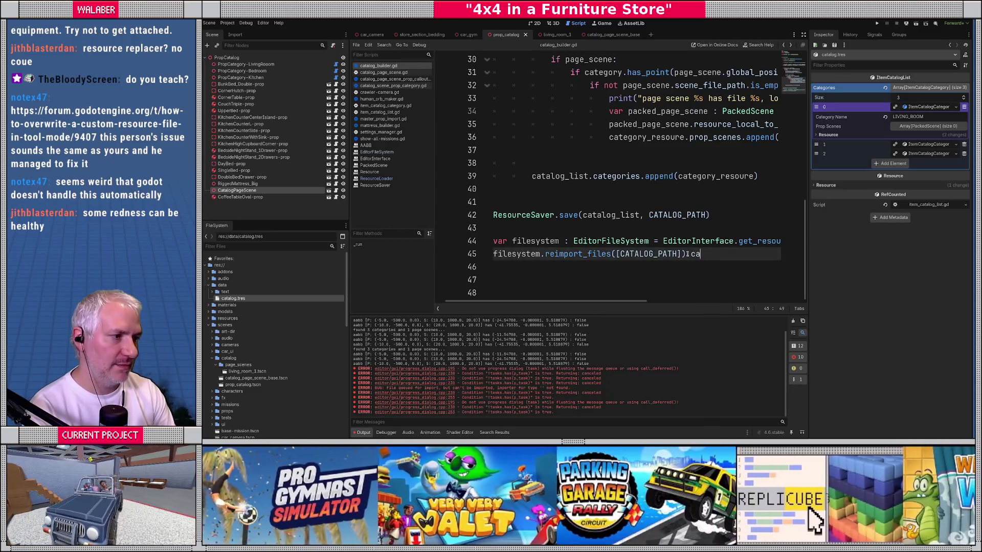
key("BackSpace")
key("BackSpace")
key("BackSpace")
left_click(506, 229)
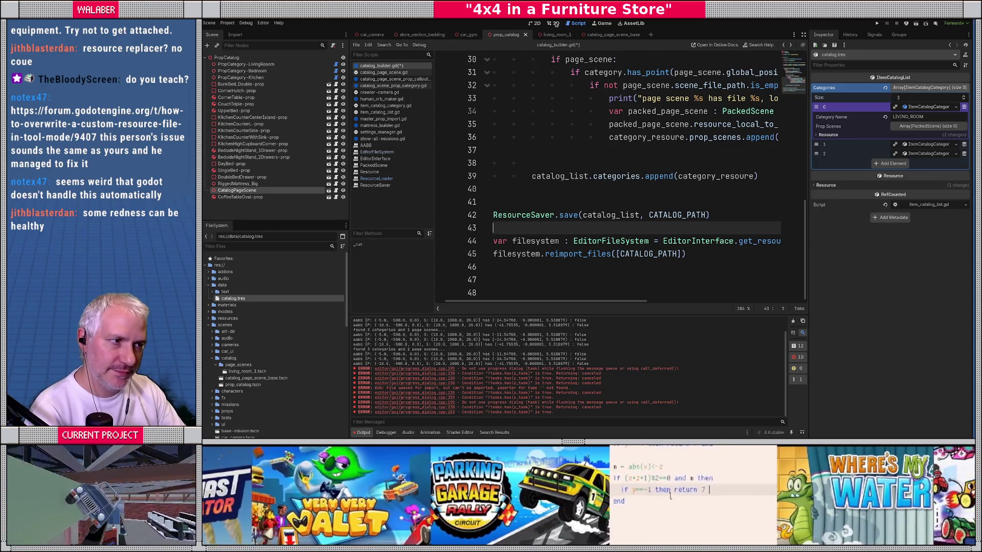
left_click(554, 24)
Move the catalog page object onto the red living-room plane, rerun Catalog Builder, and save the scene.
mouse_move(537, 171)
left_mouse_down()
mouse_move(597, 164)
mouse_move(593, 177)
left_mouse_up()
key("ctrl+shift+p")
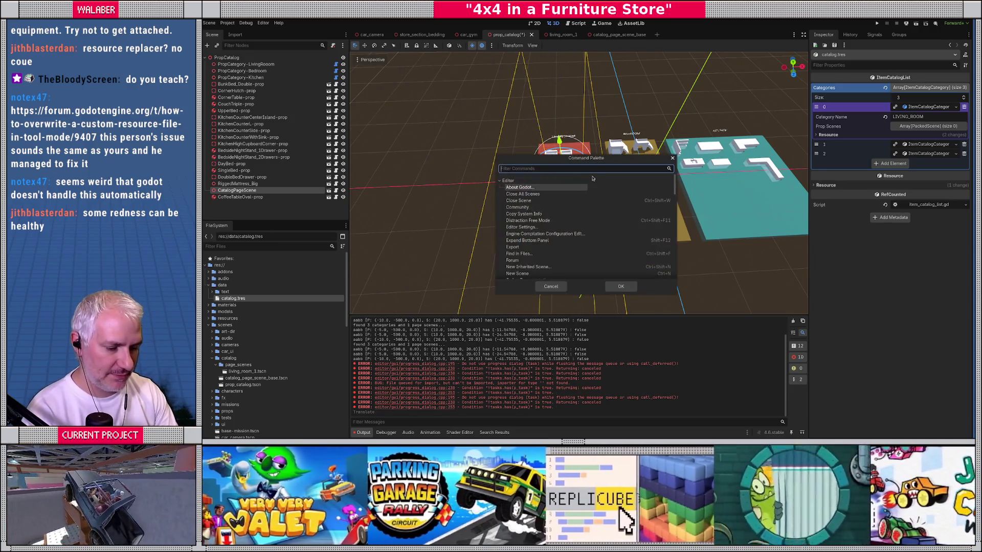
type("cata")
key("Return")
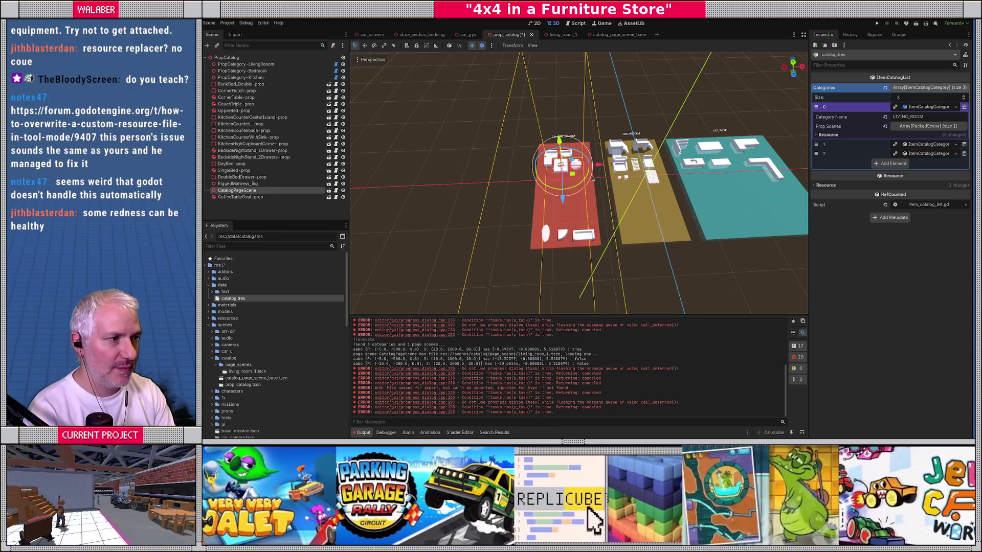
key("ctrl+s")
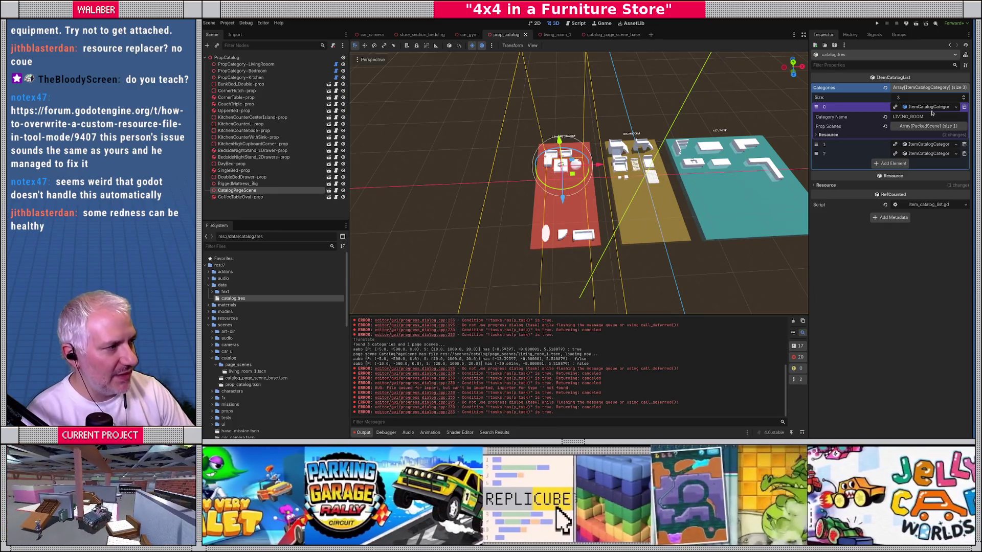
left_click(930, 106)
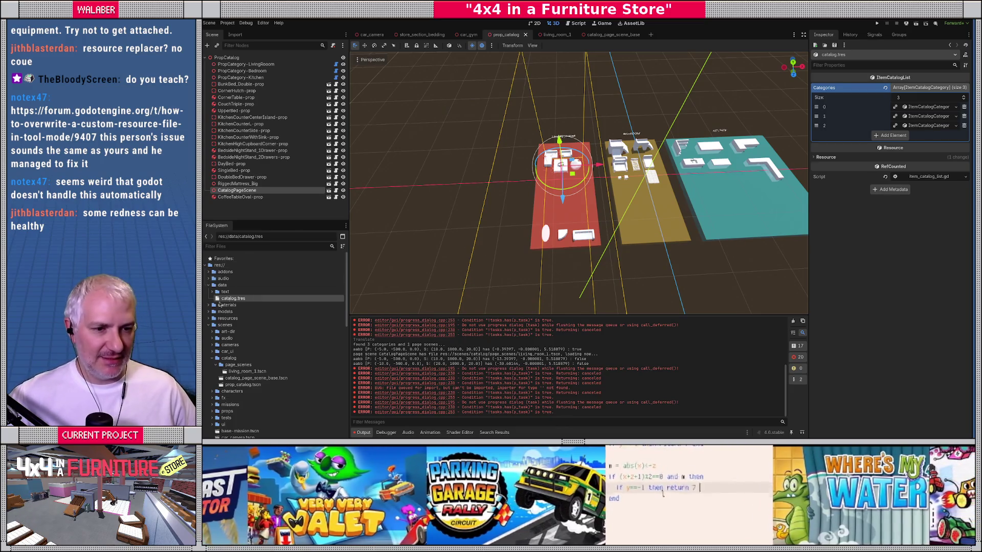
Return to catalog_builder.gd, then switch to the browser's forum thread on reloading script source.
left_click(574, 24)
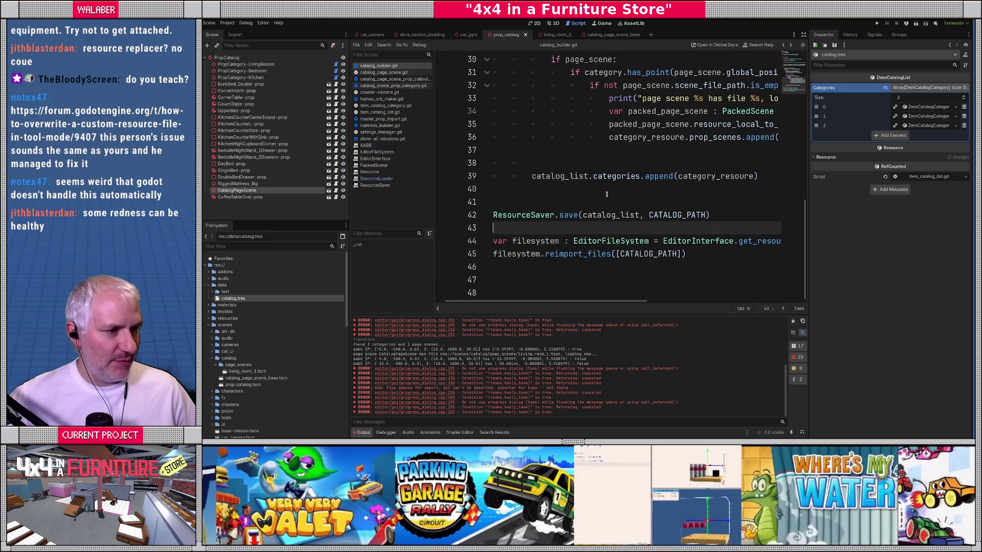
mouse_move(613, 242)
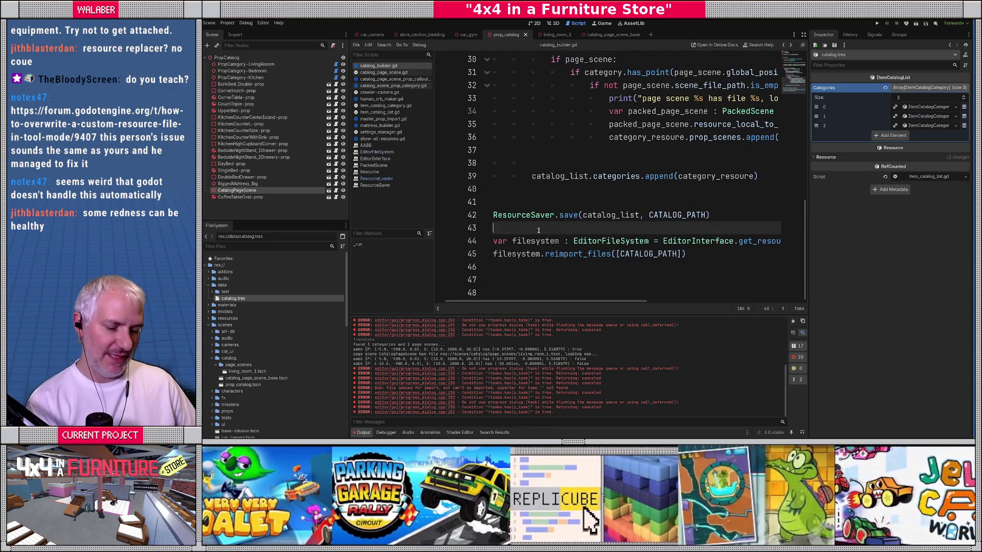
key("alt+Tab")
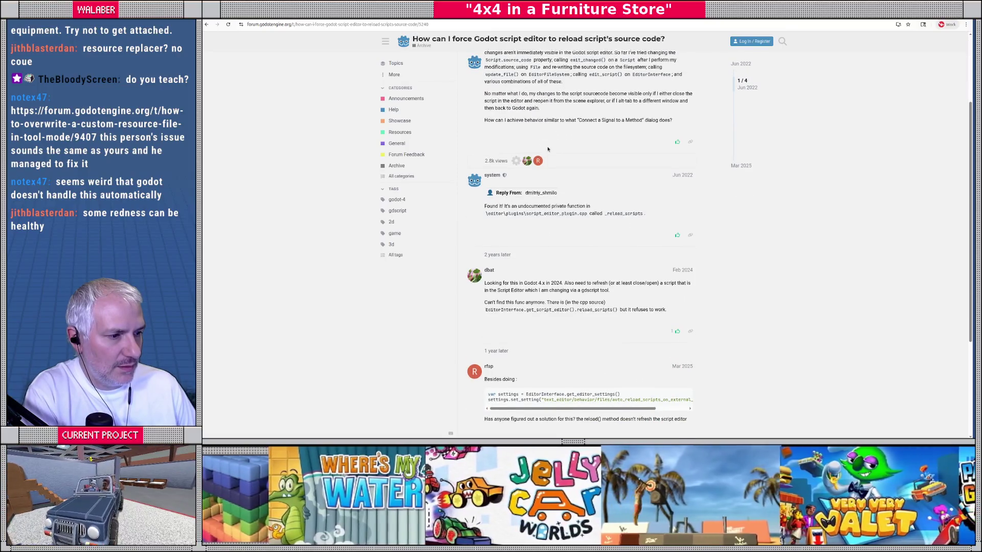
Read through the forum thread's replies and go back to the search results.
scroll(548, 149, "down", 2)
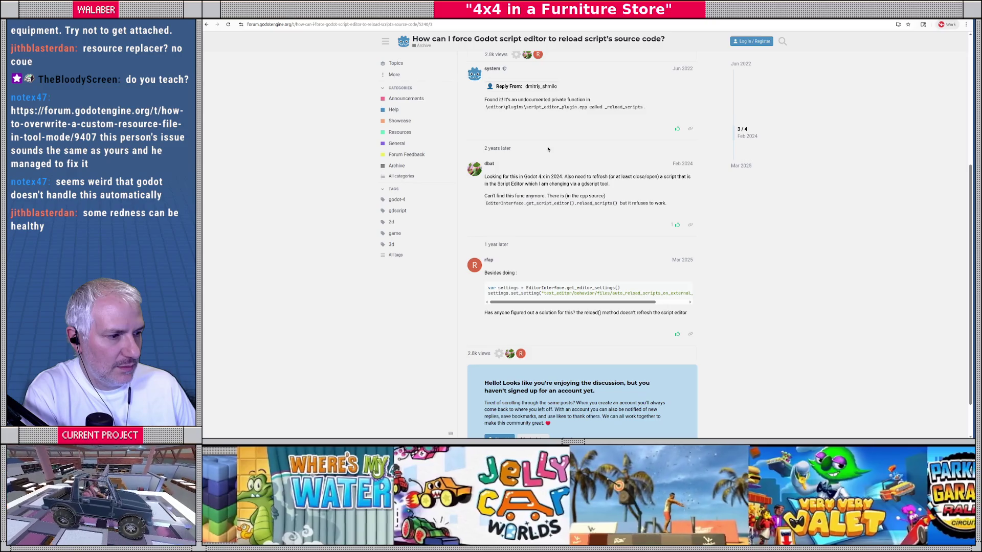
scroll(548, 149, "down", 1)
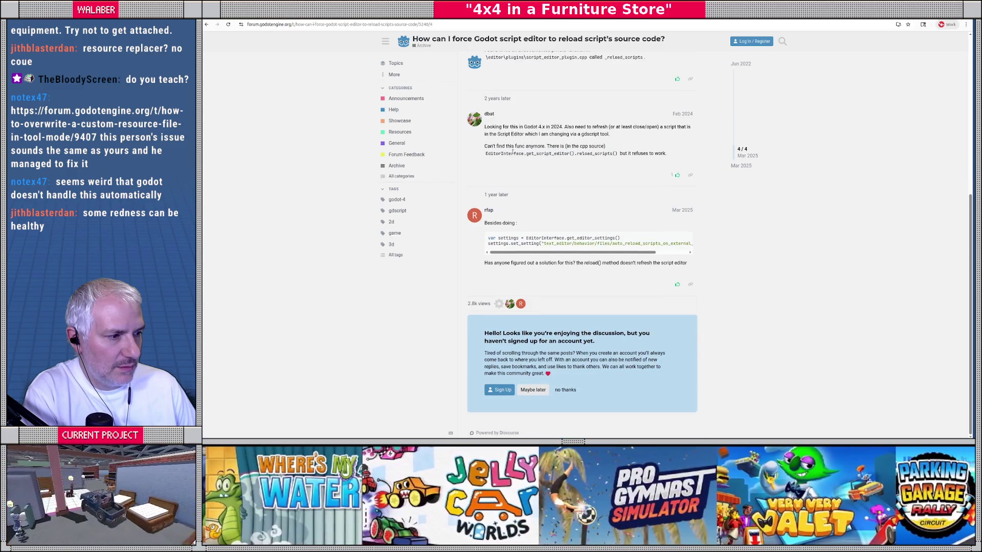
key("alt+Left")
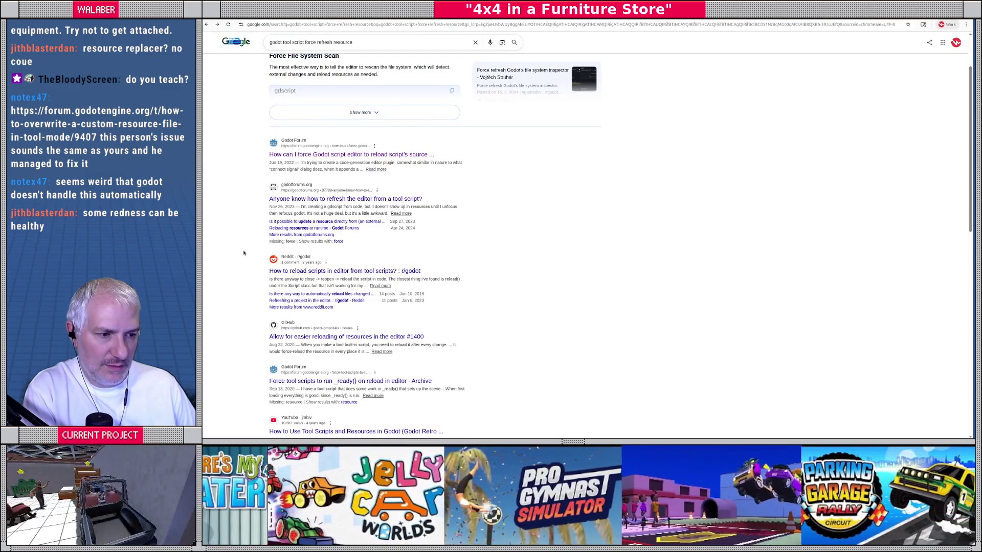
Open and read the 'How to overwrite a custom resource file in tool-mode?' thread.
scroll(245, 324, "down", 3)
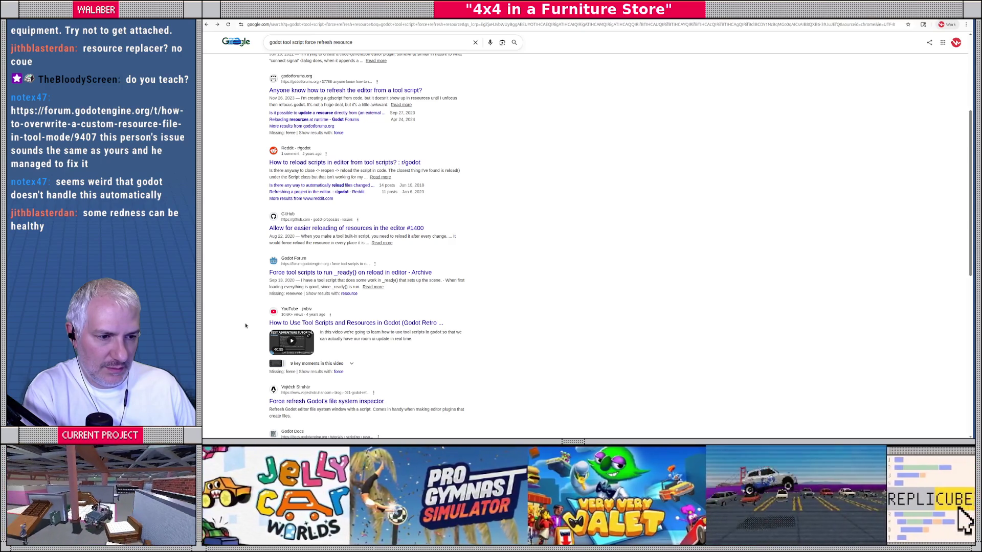
scroll(245, 325, "down", 3)
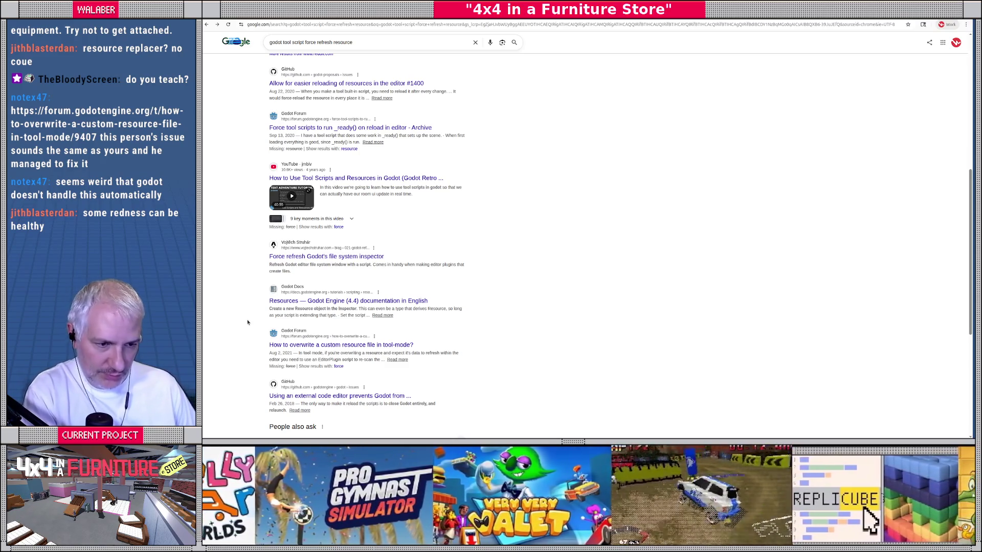
left_click(309, 345)
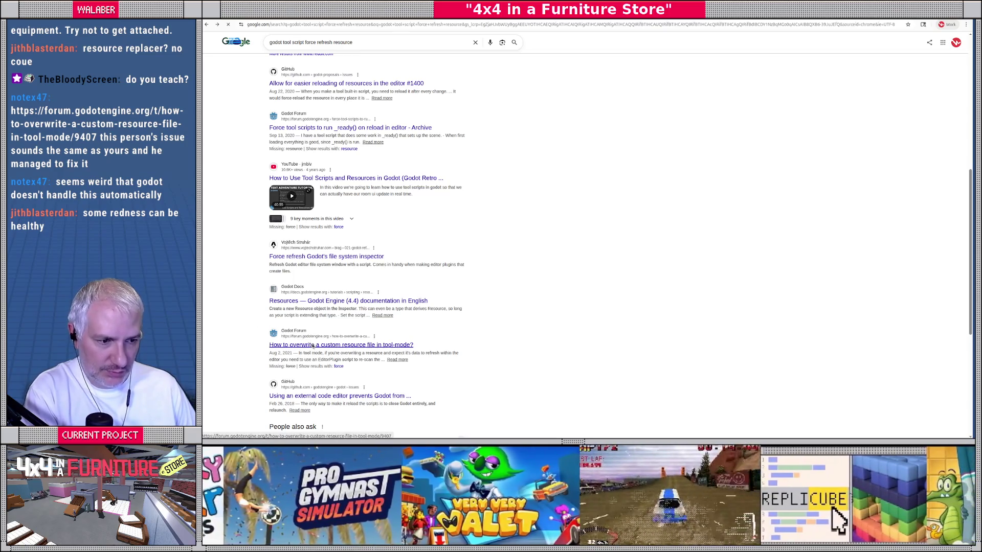
scroll(546, 212, "down", 3)
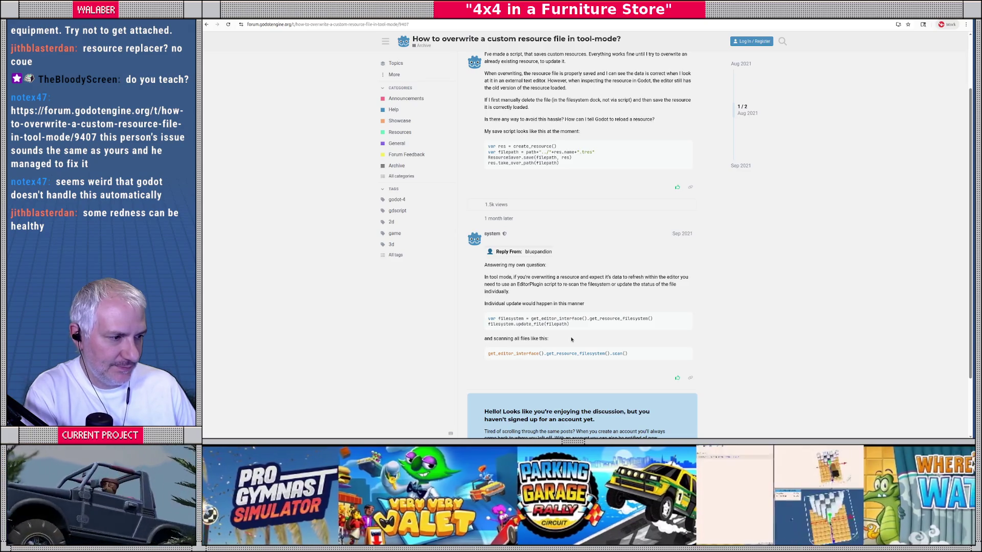
scroll(572, 339, "down", 3)
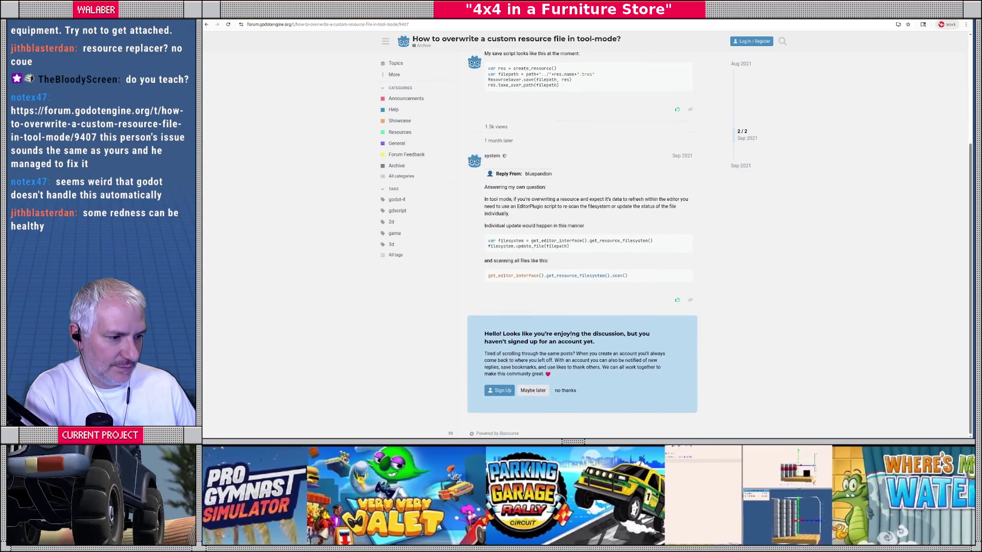
scroll(568, 332, "up", 5)
Return to the search results and open GitHub proposal #1400 on easier resource reloading.
key("alt+Left")
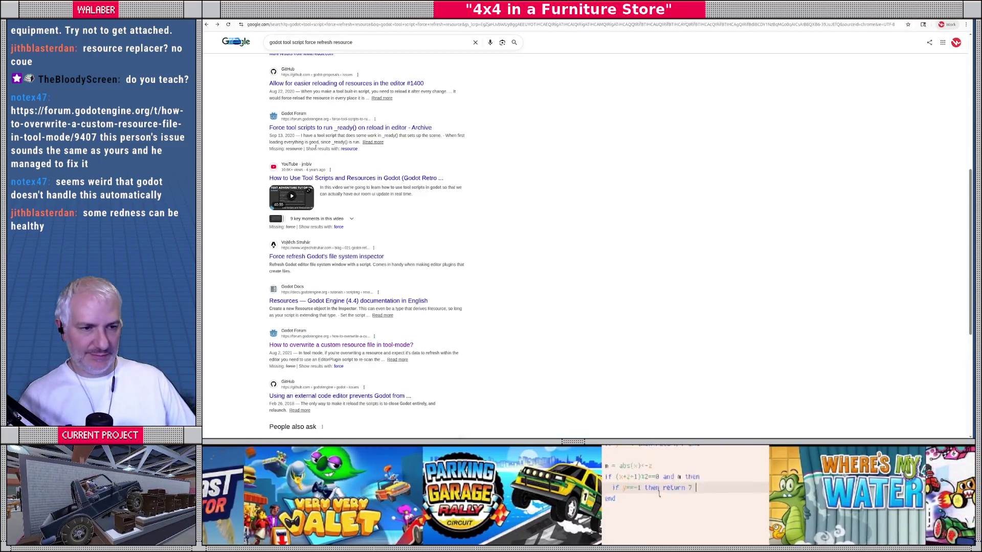
scroll(239, 170, "up", 2)
scroll(238, 170, "up", 2)
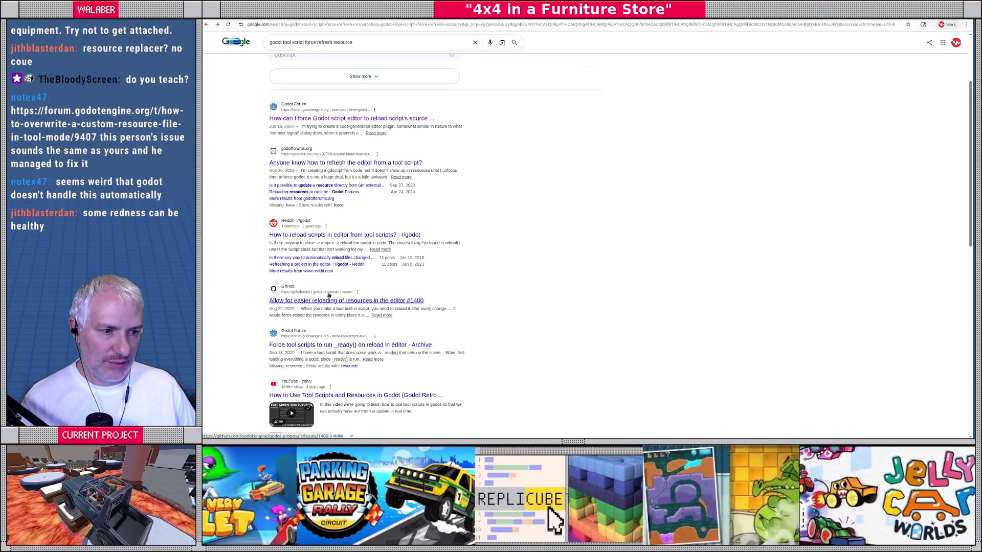
left_click(349, 302)
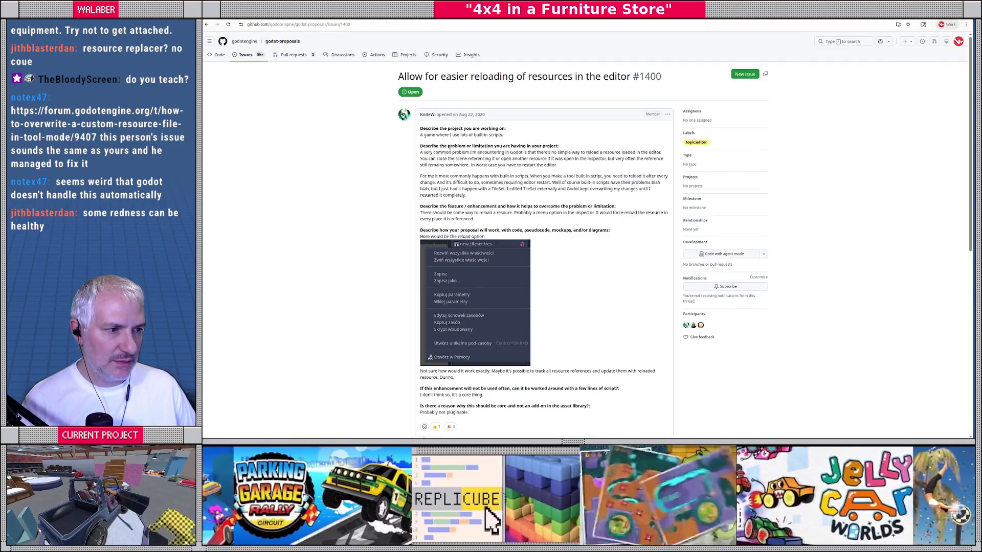
Highlight the proposal's passages on the reload problem, ResourceSaver.save, and overwriting a loaded resource.
left_click_drag(425, 153, 596, 164)
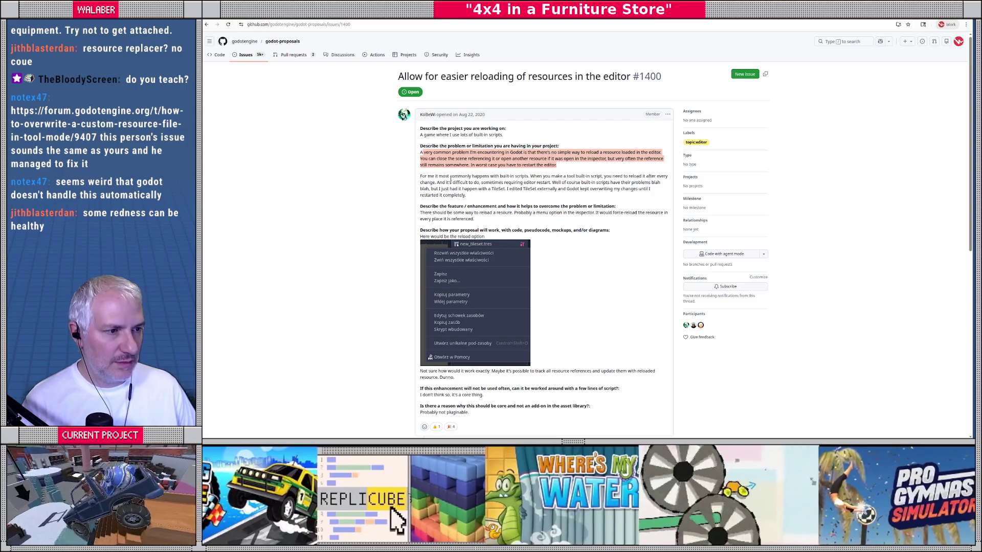
left_click_drag(439, 177, 551, 189)
scroll(551, 198, "down", 5)
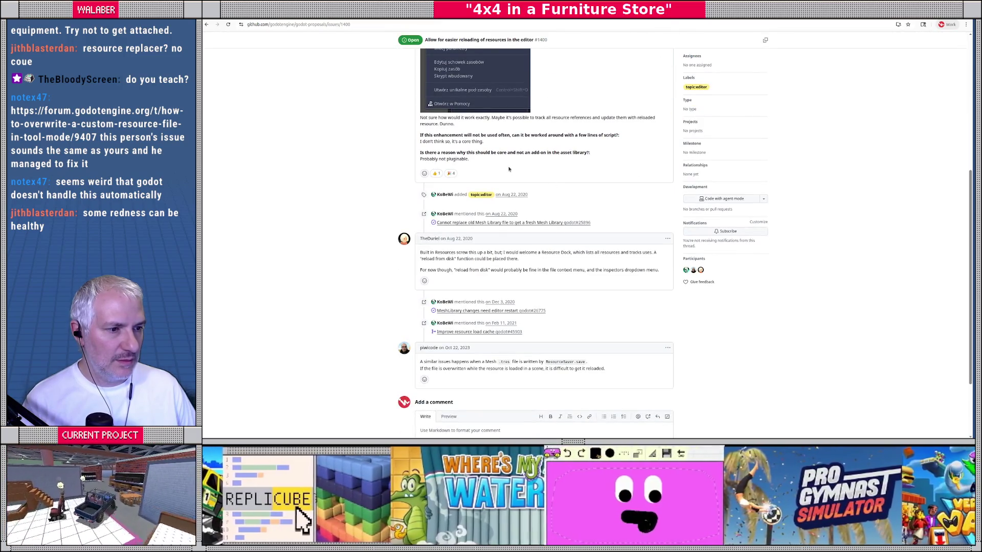
scroll(509, 169, "down", 2)
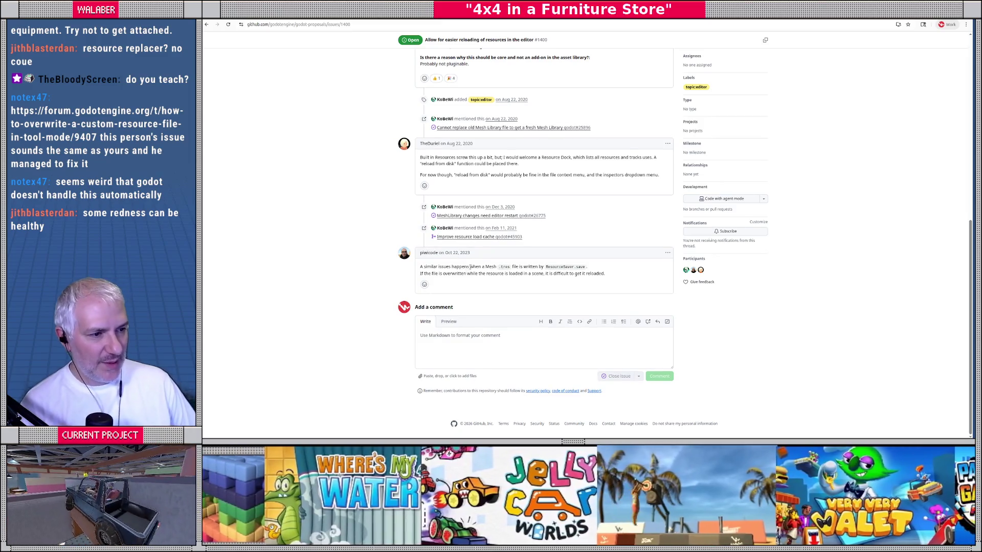
left_click_drag(531, 267, 593, 266)
left_click_drag(424, 274, 599, 272)
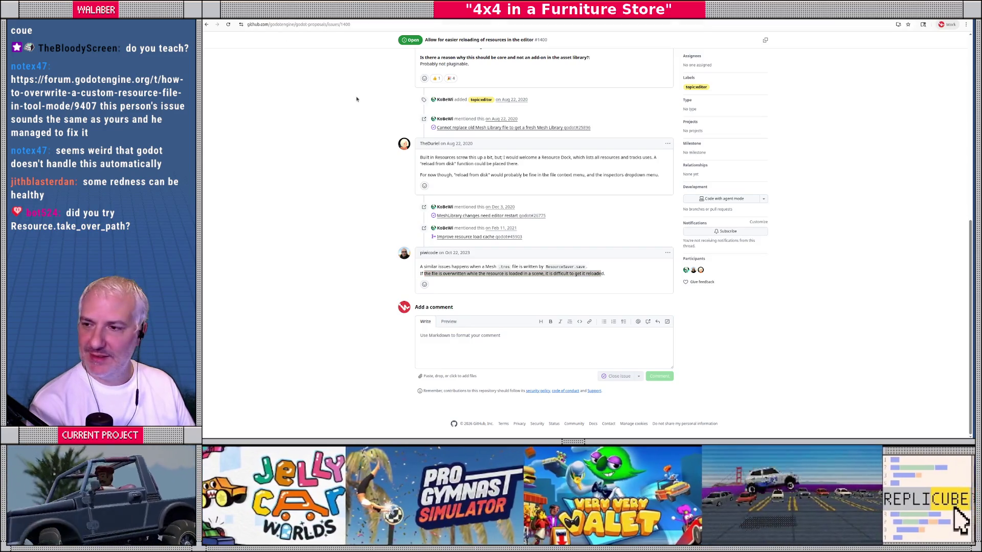
Glance at catalog.tres in VS Code, then return to the Godot editor.
key("alt+Tab")
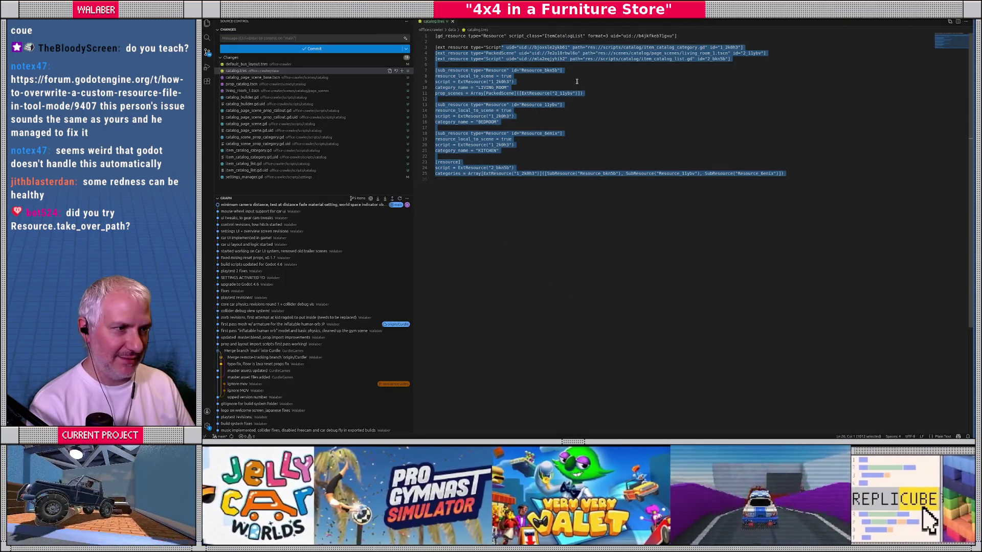
left_click(357, 106)
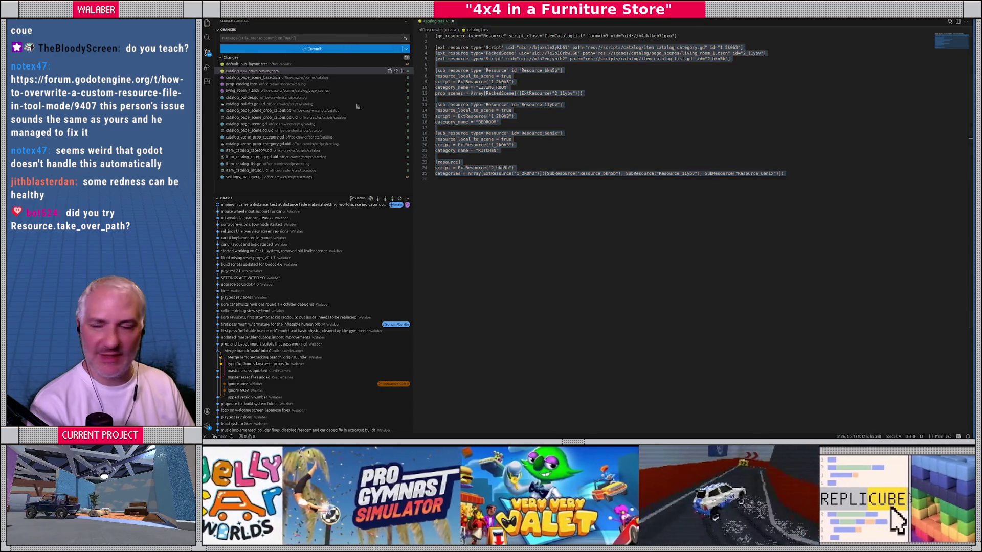
key("alt+Tab")
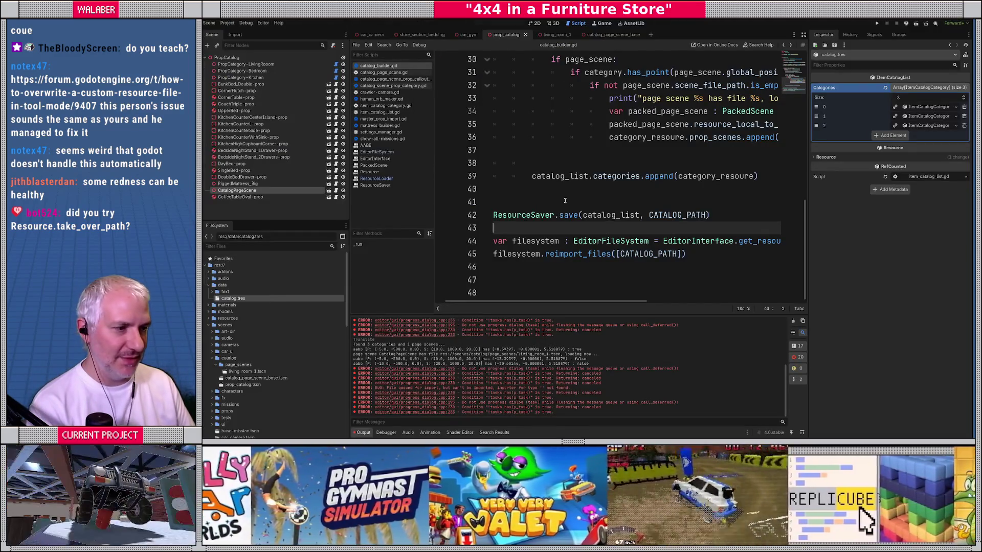
Insert catalog_list.take_over_path(CATALOG_PATH) above the ResourceSaver.save call, checking its documentation.
left_click(548, 195)
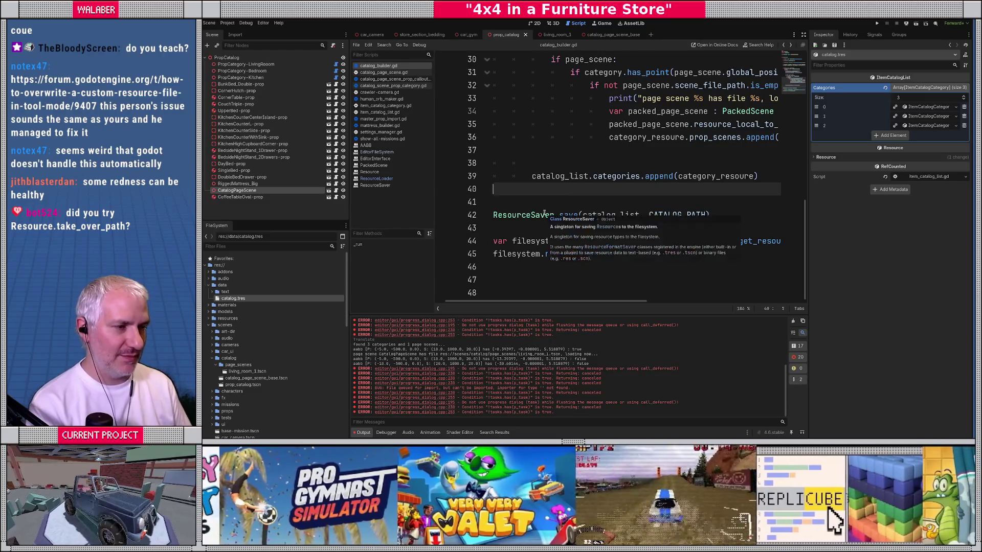
key("Down")
type("catalog_list.ta")
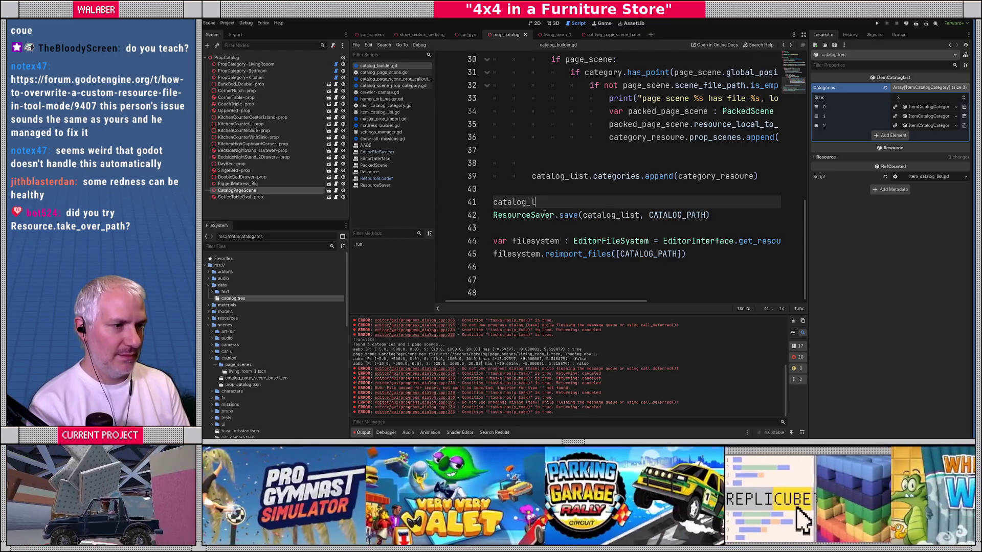
key("Return")
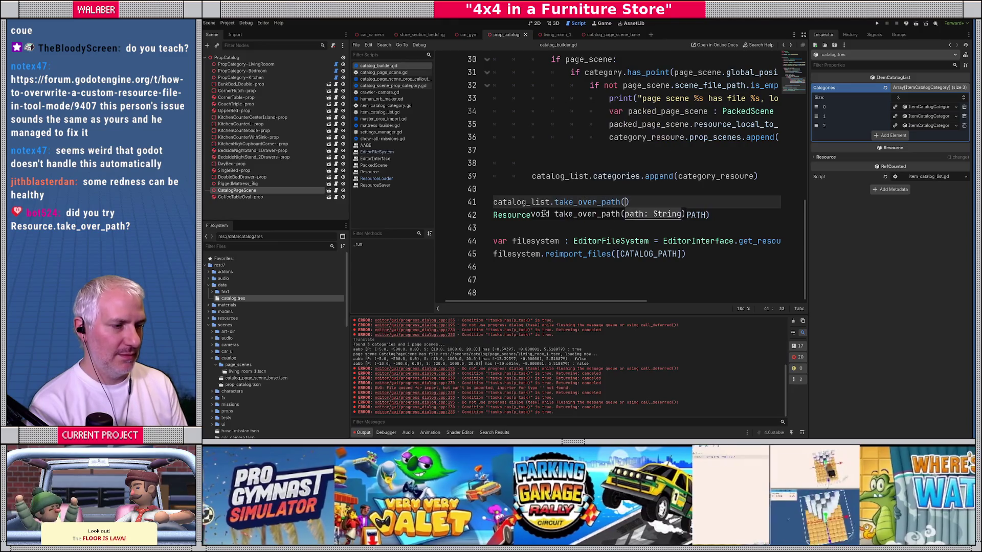
left_click(592, 204, "ctrl")
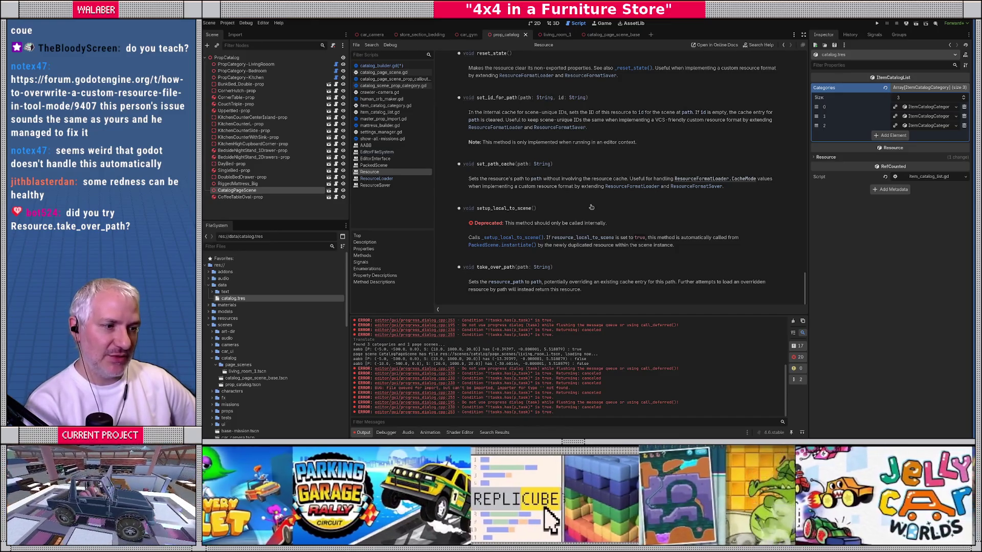
key("alt+Left")
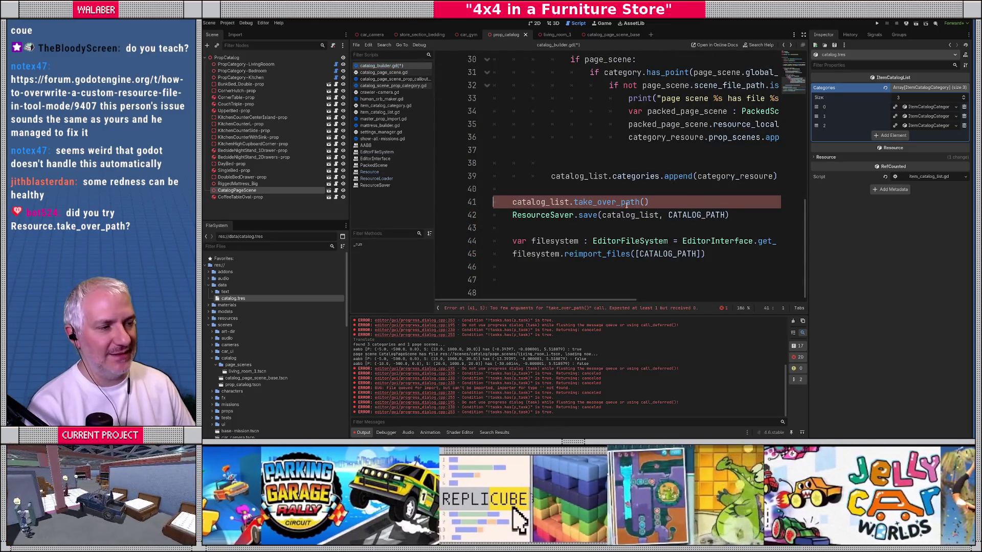
left_click(645, 202)
type("CATA")
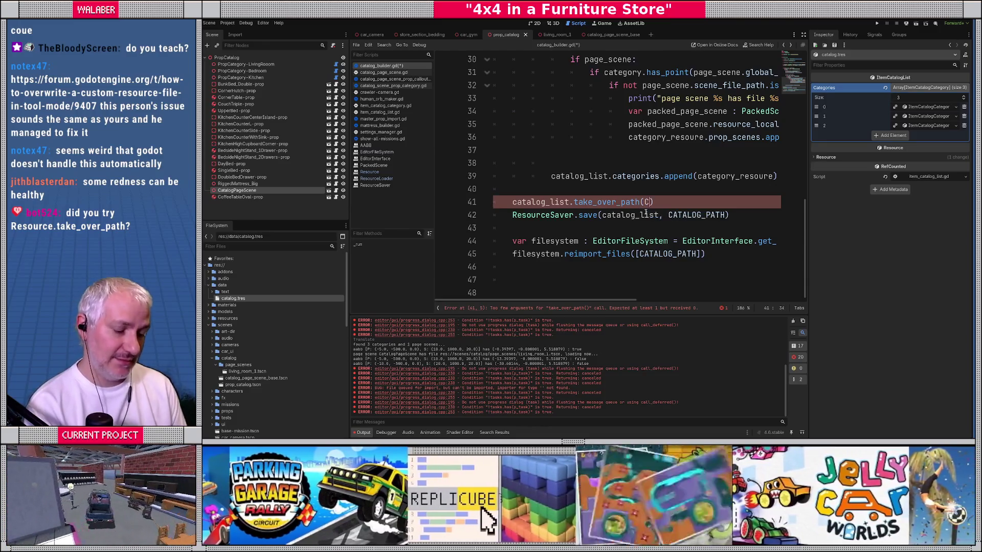
type("LOG_PA")
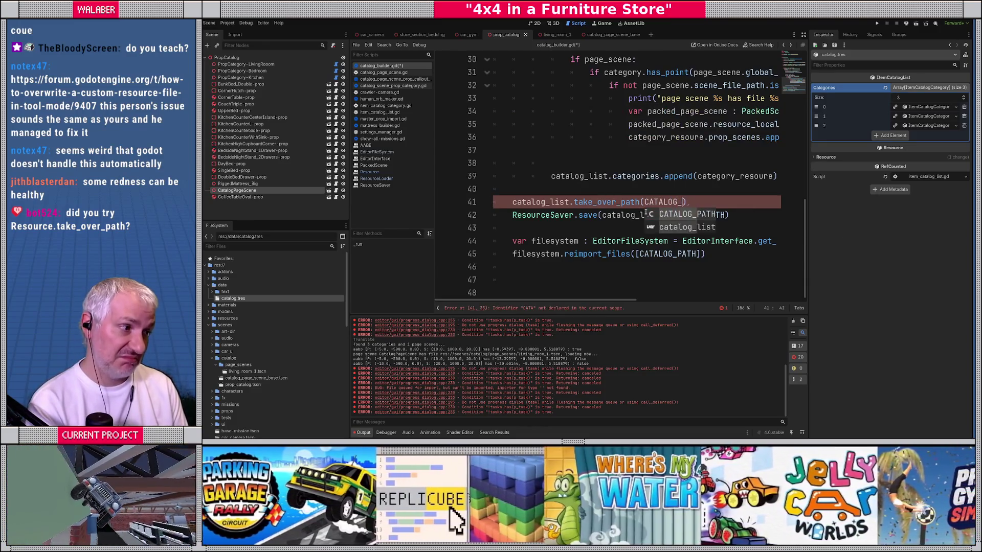
key("Return")
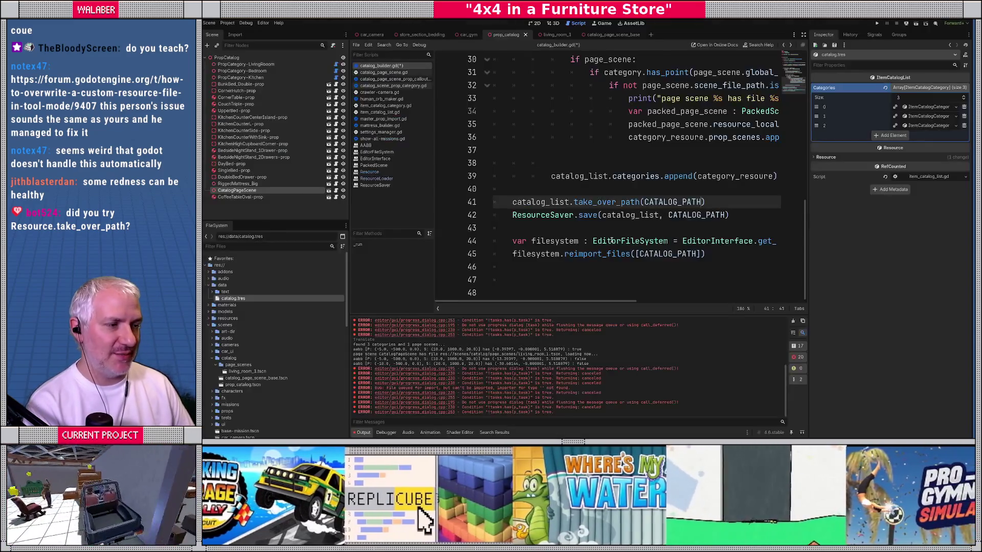
Comment out both filesystem reimport lines, save the script, and return to the 3D view.
left_click(513, 241)
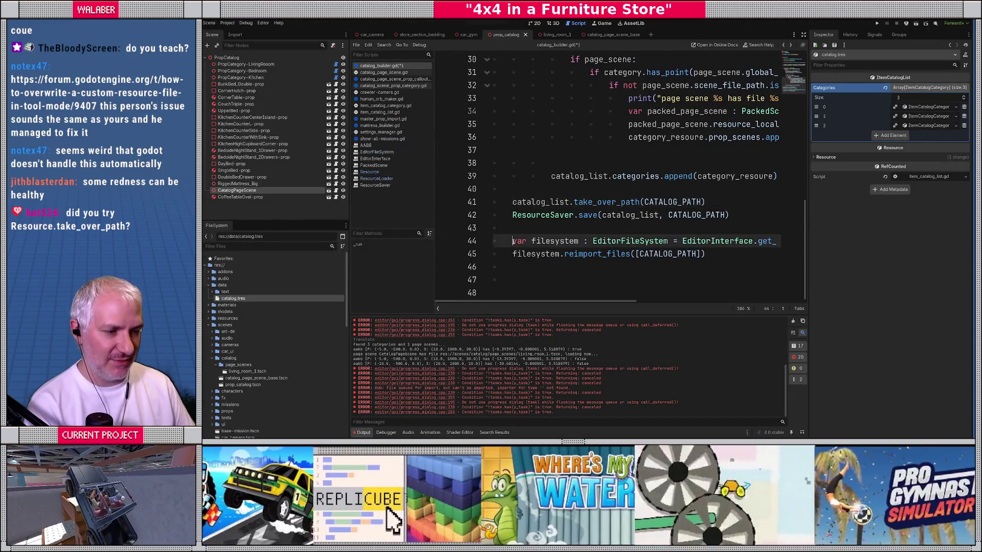
key("shift+Down")
key("ctrl+k")
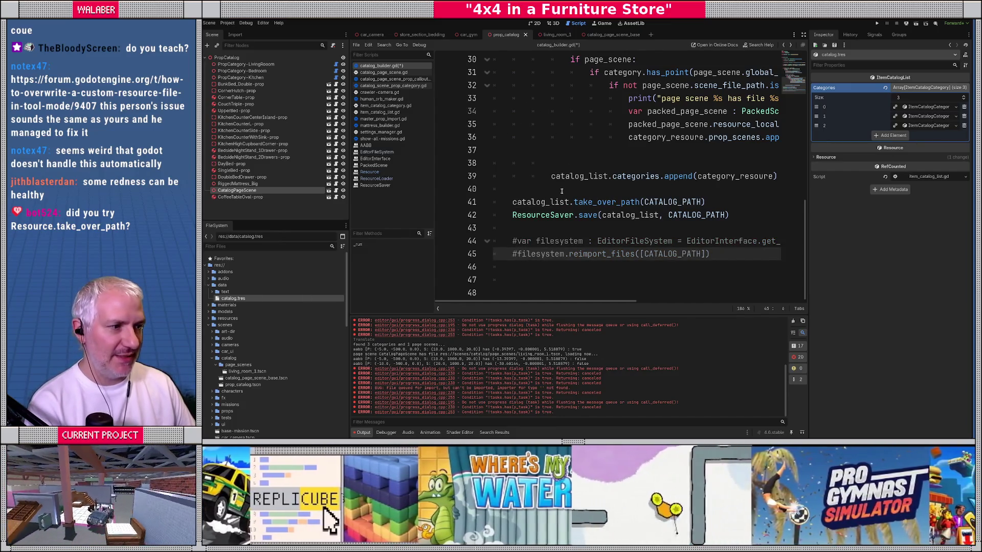
left_click(539, 189)
key("ctrl+s")
key("ctrl+F2")
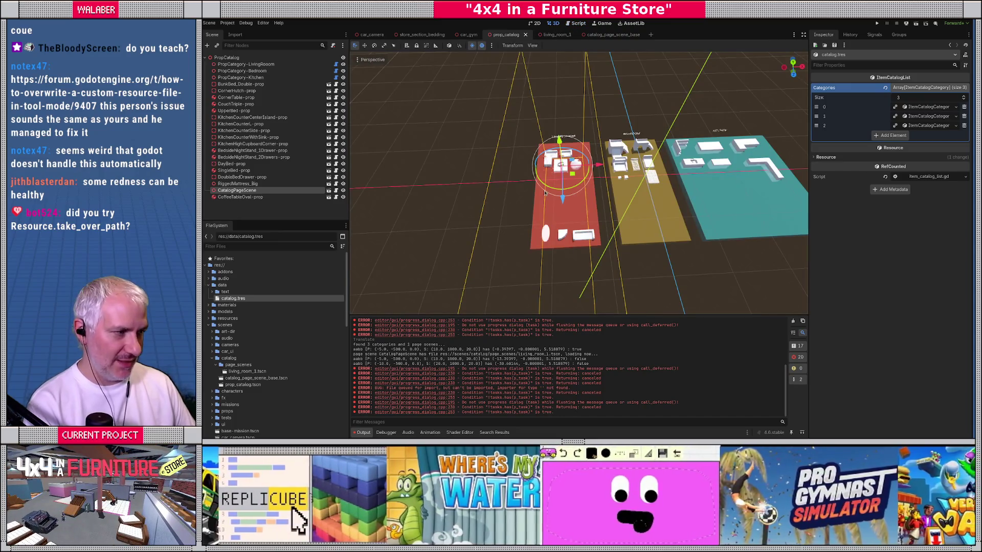
Save, expand the first category, and drag CatalogPageScene left off the red plane.
key("ctrl+s")
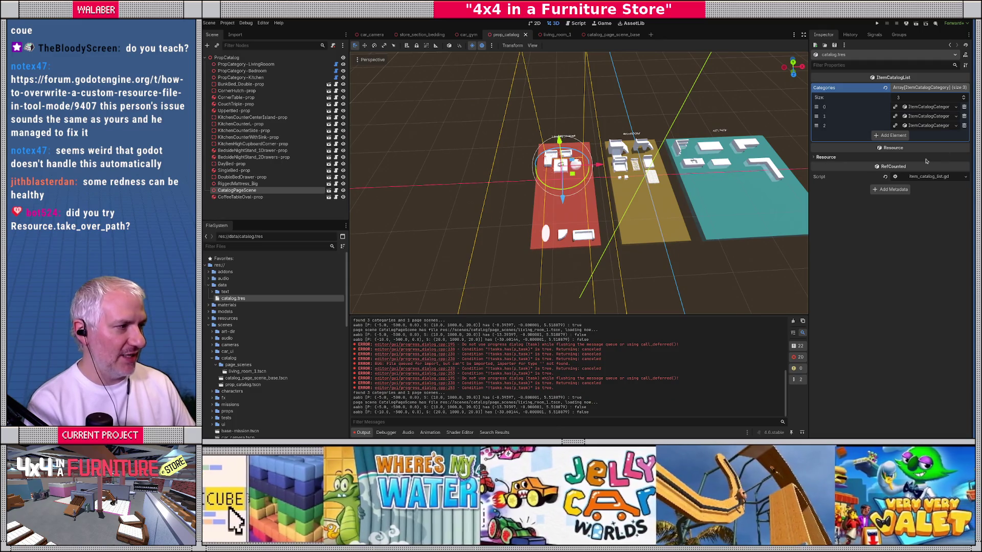
left_click(923, 107)
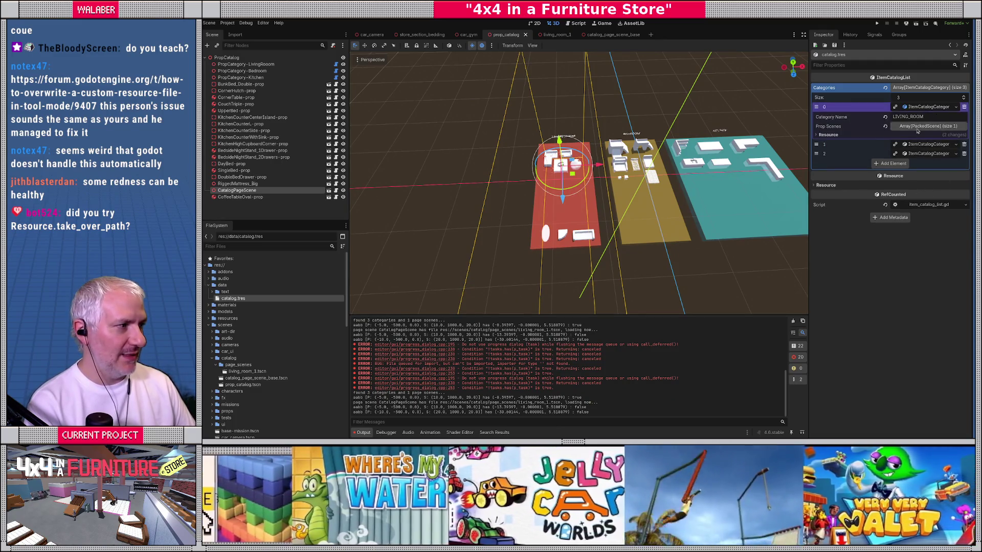
left_click_drag(596, 171, 526, 173)
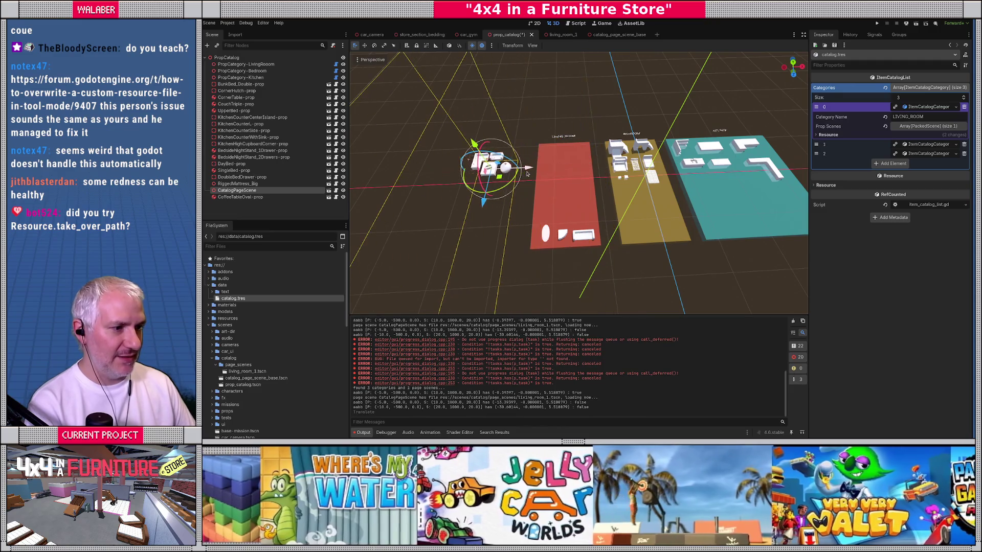
Rerun the Catalog Builder and glance at the regenerated catalog.tres in VS Code.
key("ctrl+shift+p")
type("catal")
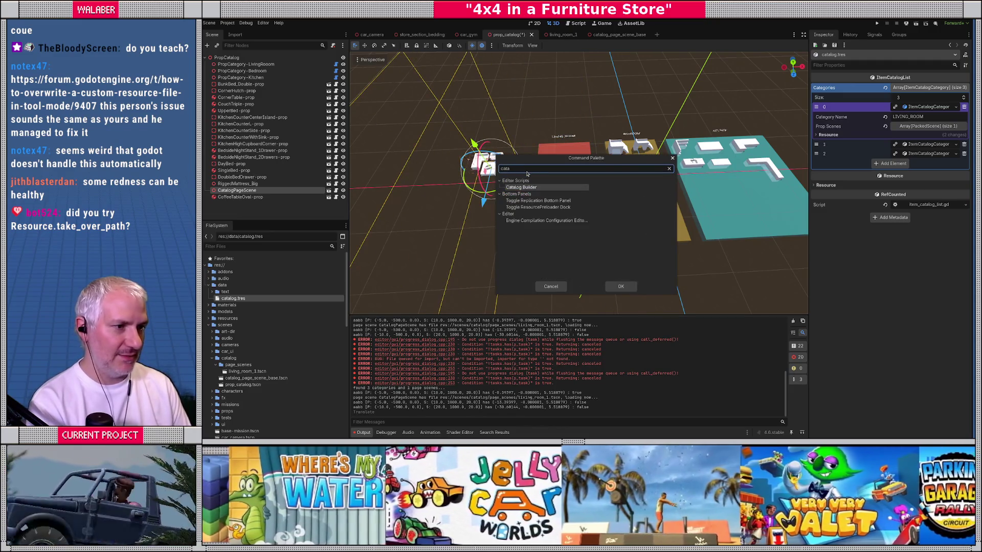
key("Return")
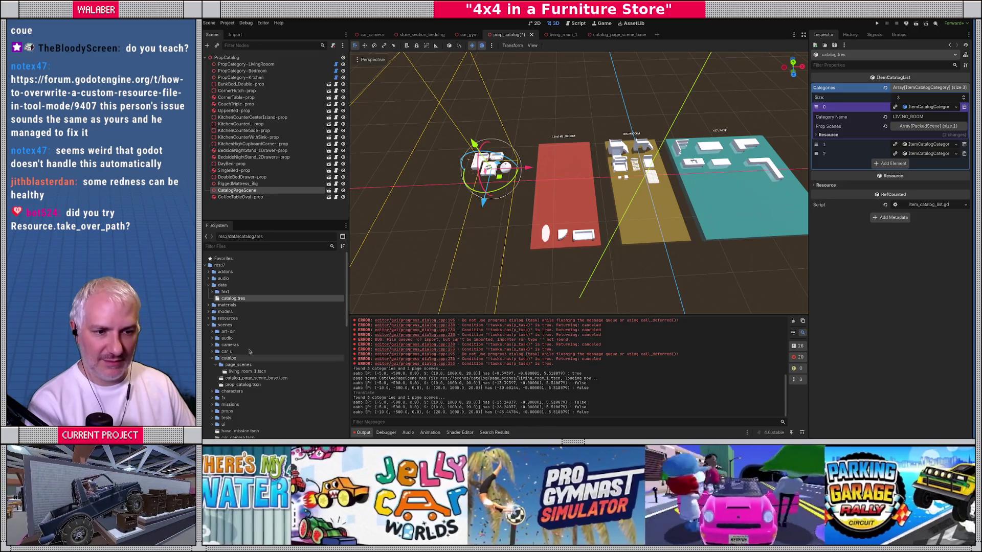
key("alt+Tab")
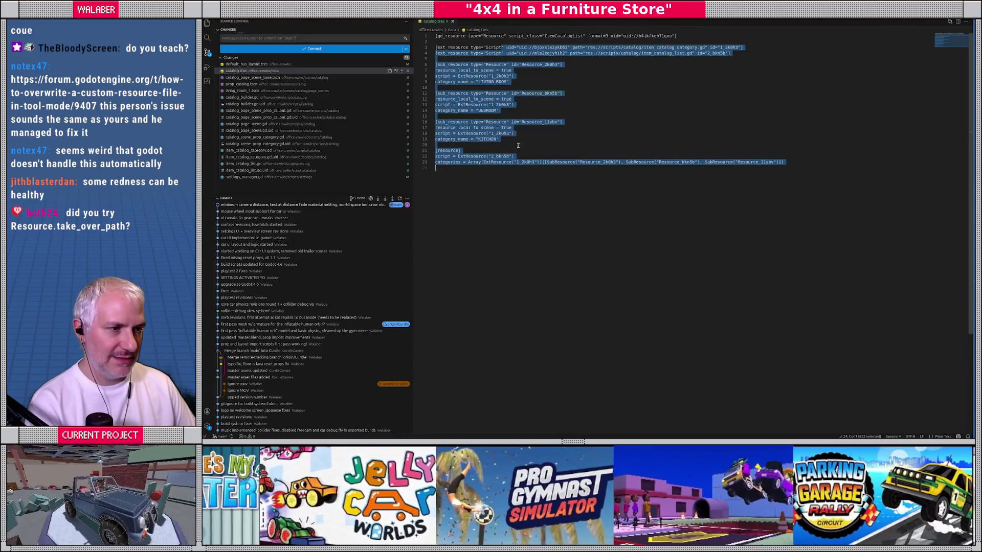
key("alt+Tab")
left_click(576, 23)
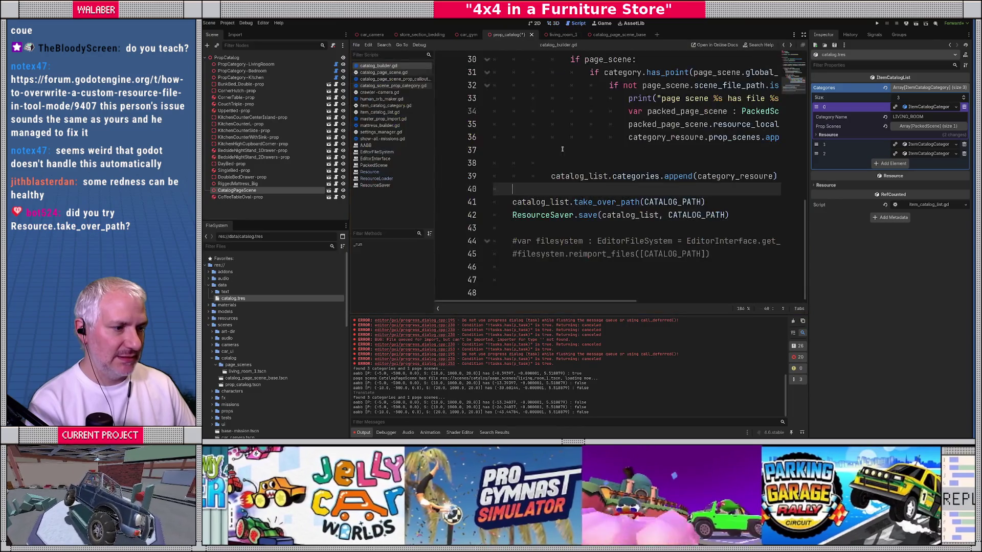
Move take_over_path below ResourceSaver.save and uncomment the filesystem lines 44–45.
left_click(546, 230)
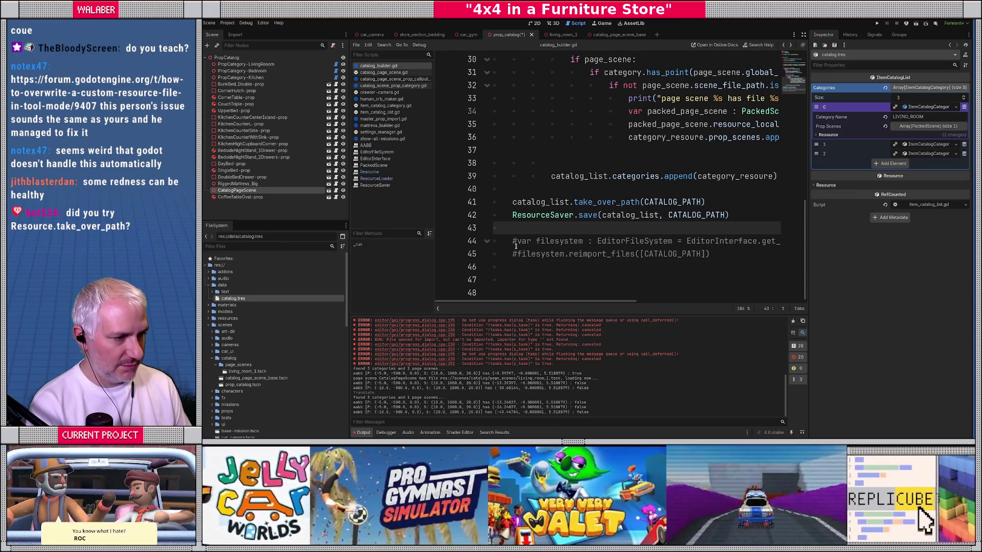
key("Up")
key("Up")
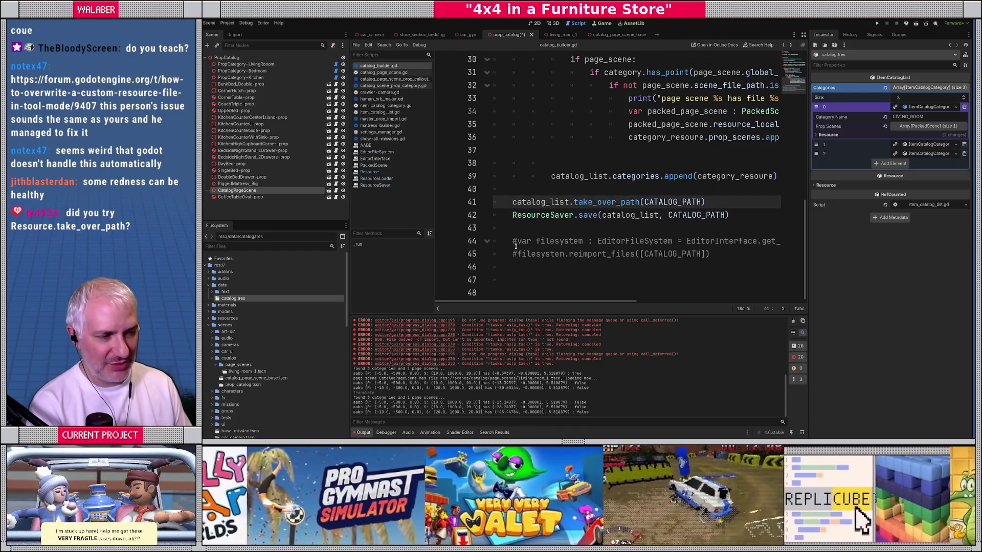
key("alt+Down")
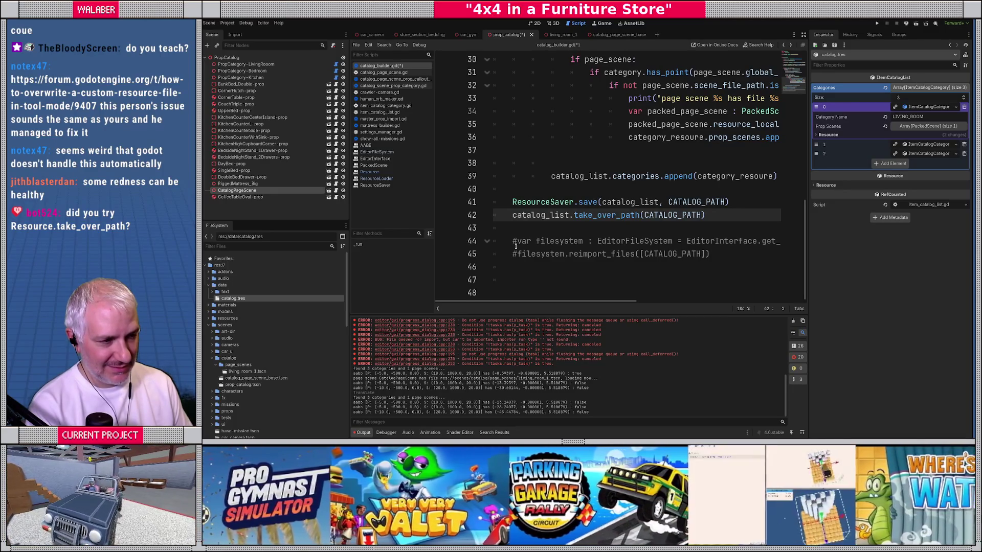
key("Down")
key("Down")
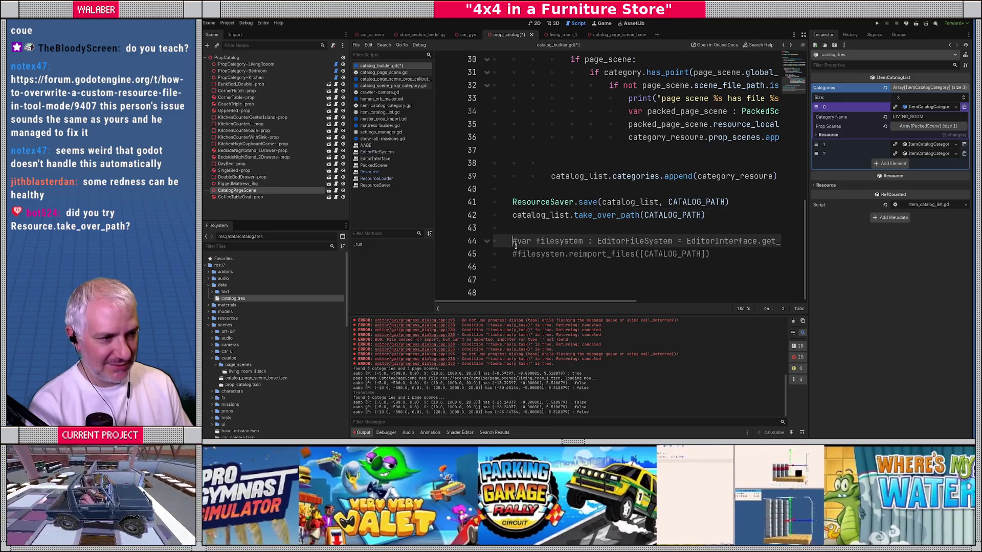
key("shift+Down")
key("ctrl+k")
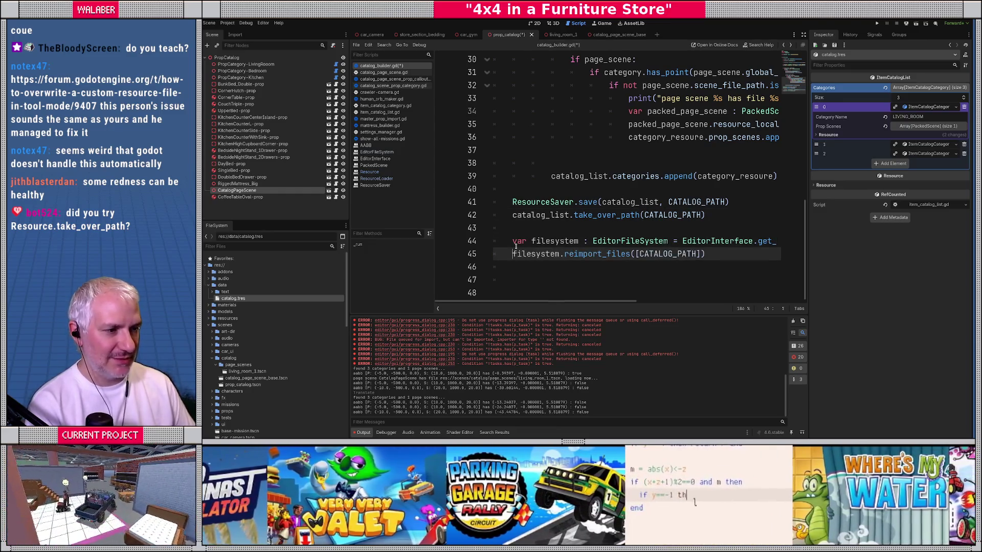
Check the EditorFileSystem scan docs, add filesystem.scan(), comment out reimport_files, and save.
left_click(627, 241, "ctrl")
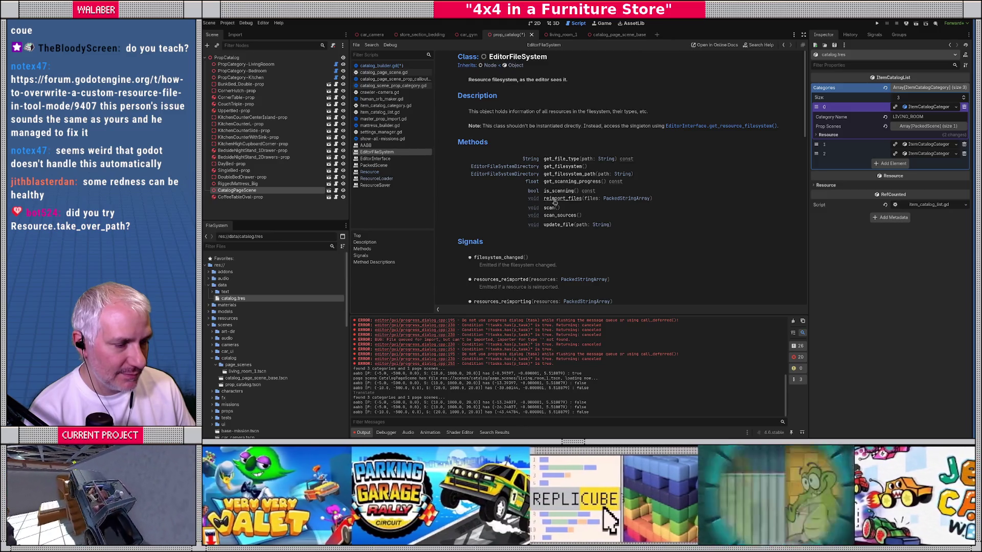
left_click(553, 215)
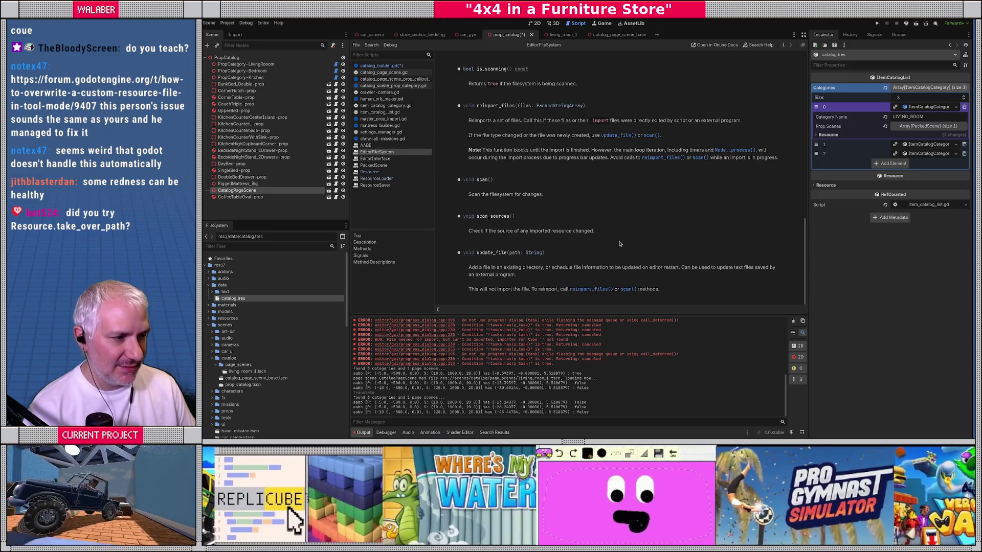
key("alt+Left")
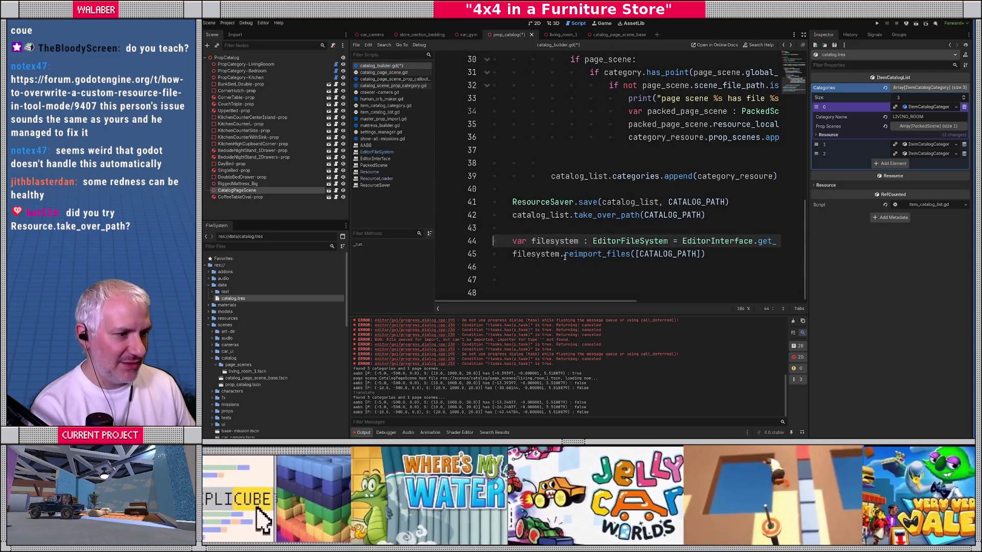
left_click(565, 254)
type("scane")
key("BackSpace")
key("Return")
type("#")
key("ctrl+s")
left_click(544, 189)
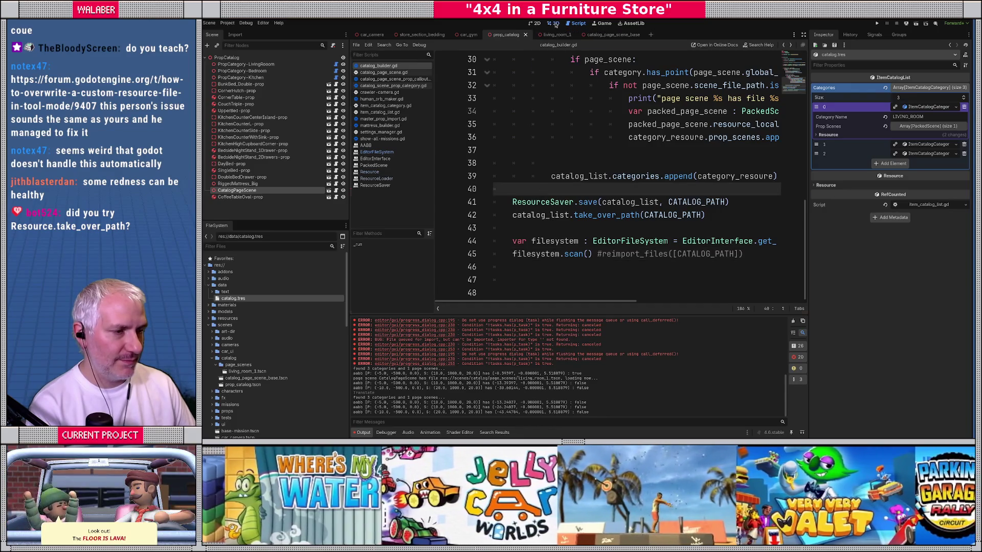
Run the Catalog Builder and inspect catalog.tres's Categories, including the BEDROOM and KITCHEN entries.
left_click(554, 23)
key("ctrl+shift+p")
type("cata")
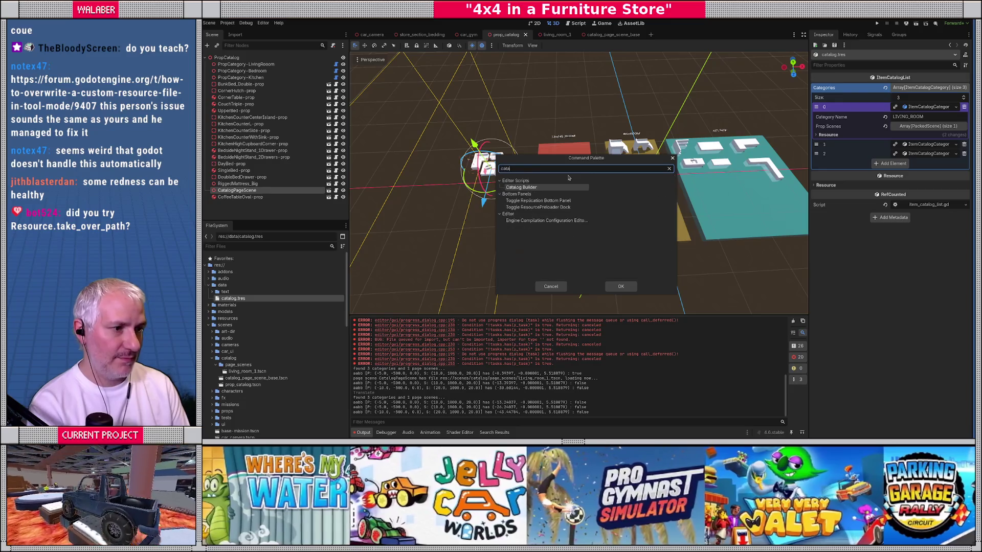
key("Return")
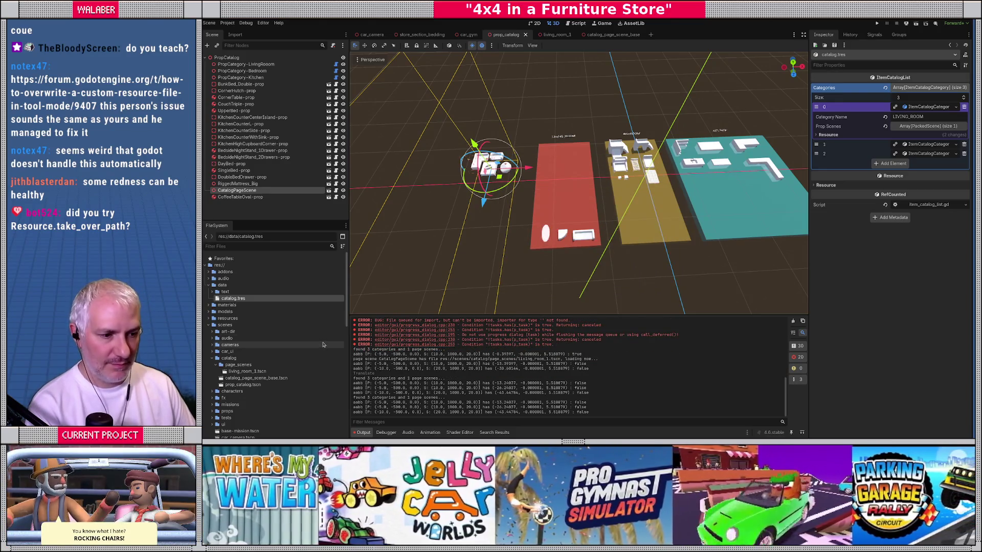
left_click(232, 299)
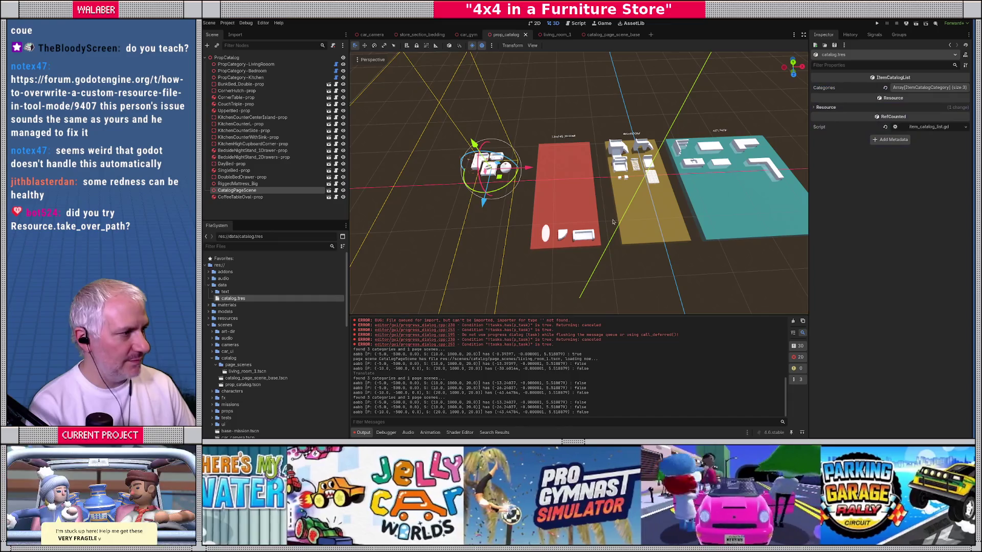
left_click(923, 88)
left_click(922, 107)
left_click(926, 145)
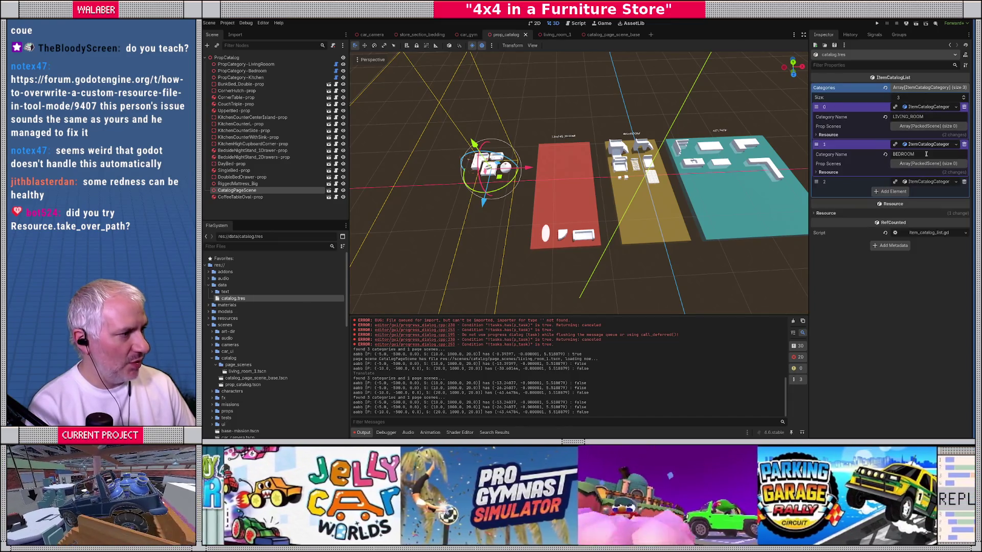
left_click(931, 182)
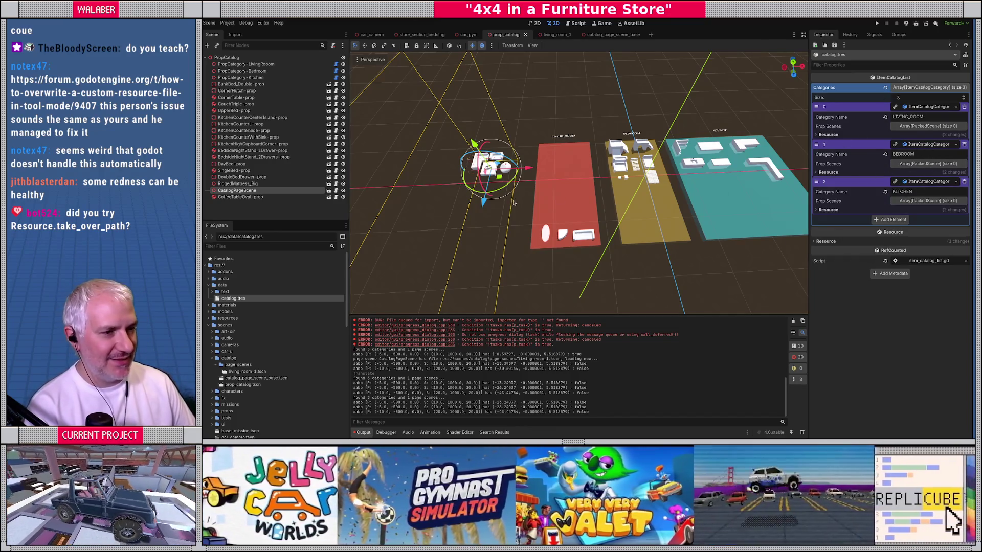
Drag the catalog page onto the red pad, rerun the builder, and check all three categories.
left_click_drag(531, 167, 597, 169)
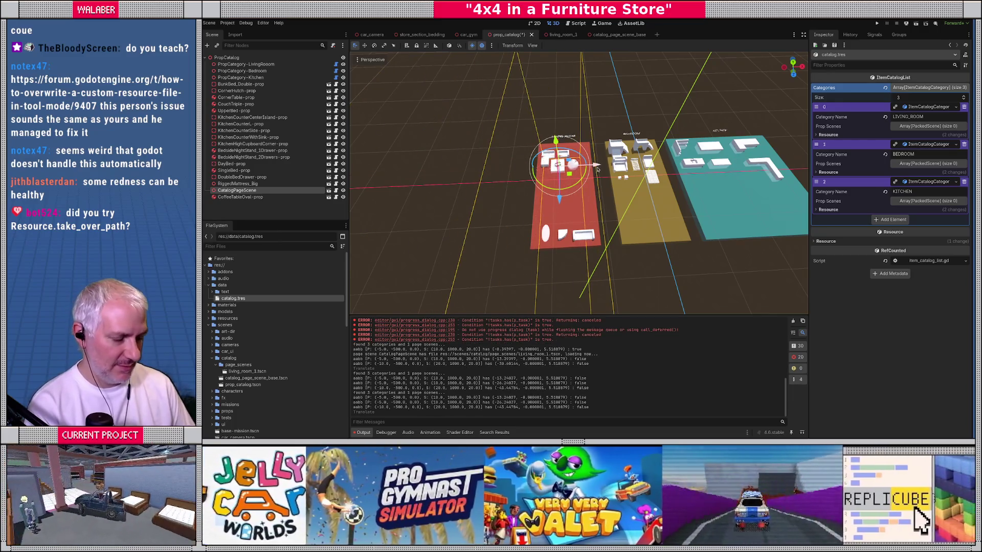
key("ctrl+shift+p")
type("cata")
key("Return")
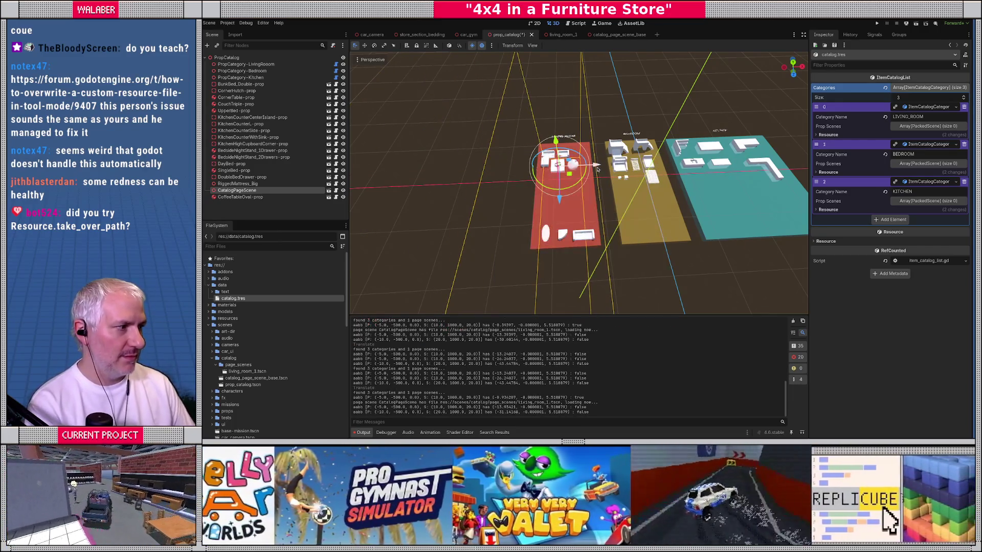
left_click(225, 311)
left_click(233, 299)
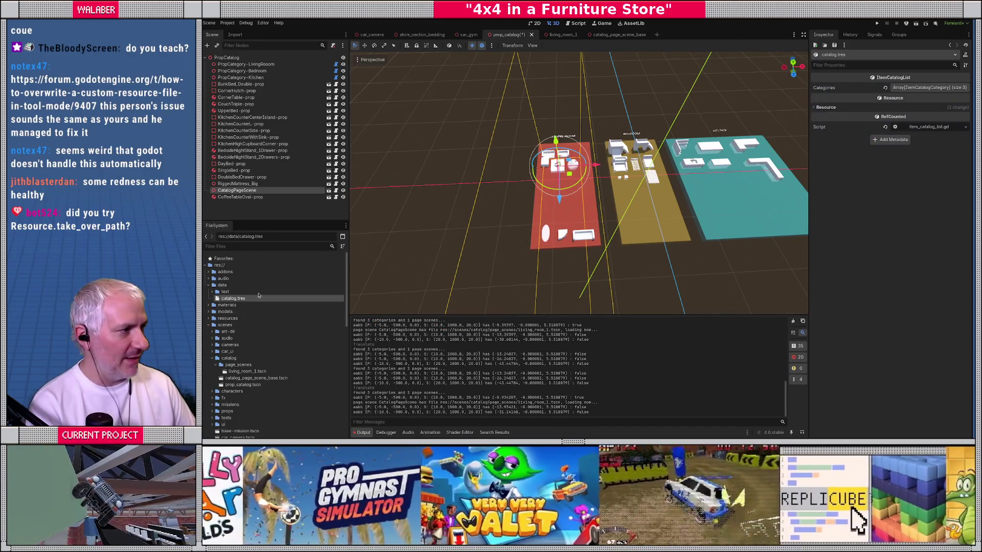
left_click(929, 87)
left_click(928, 107)
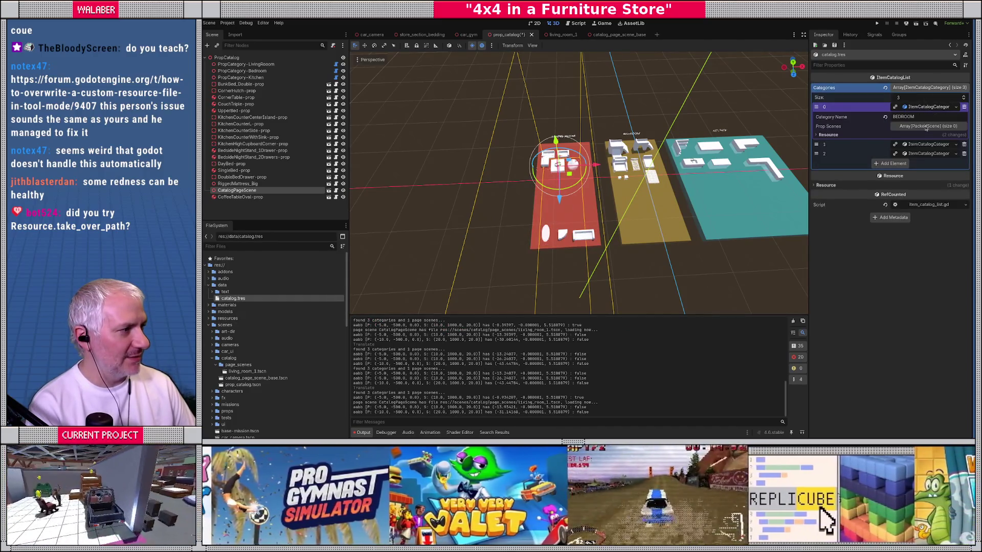
left_click(926, 145)
left_click(927, 181)
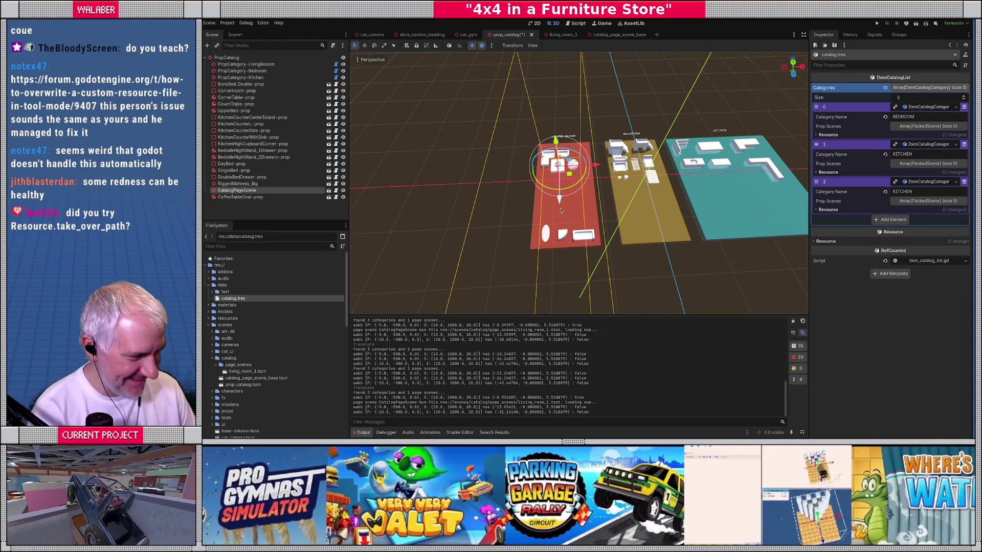
left_click(575, 23)
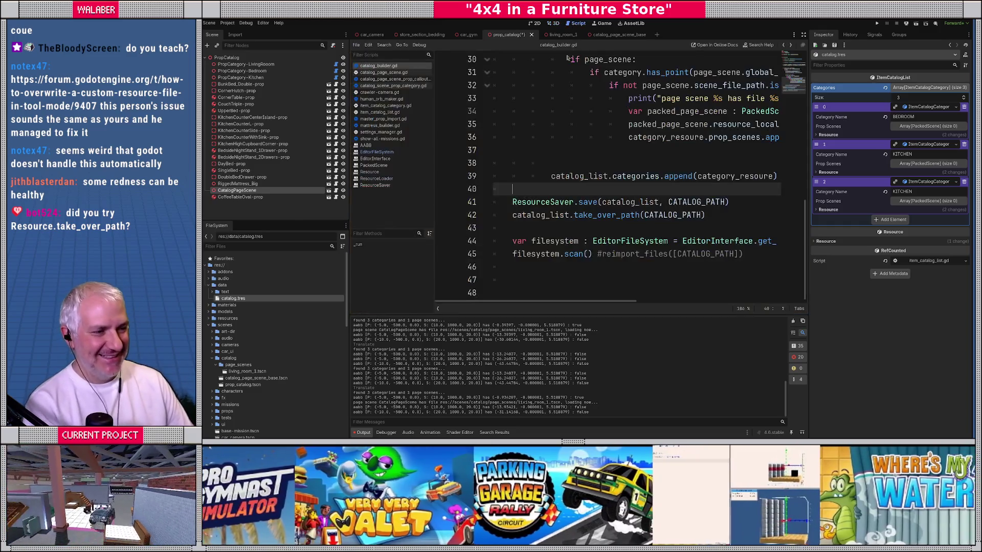
Delete scan() on line 45 so reimport_files([CATALOG_PATH]) runs, save, and rerun the builder.
left_click(564, 254)
key("Delete")
key("Delete")
key("Delete")
key("Delete")
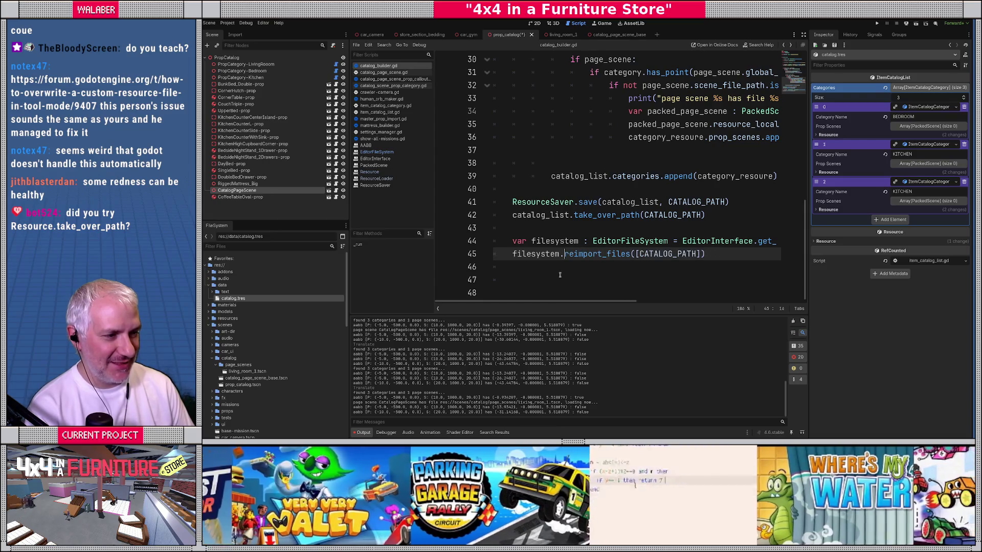
key("ctrl+s")
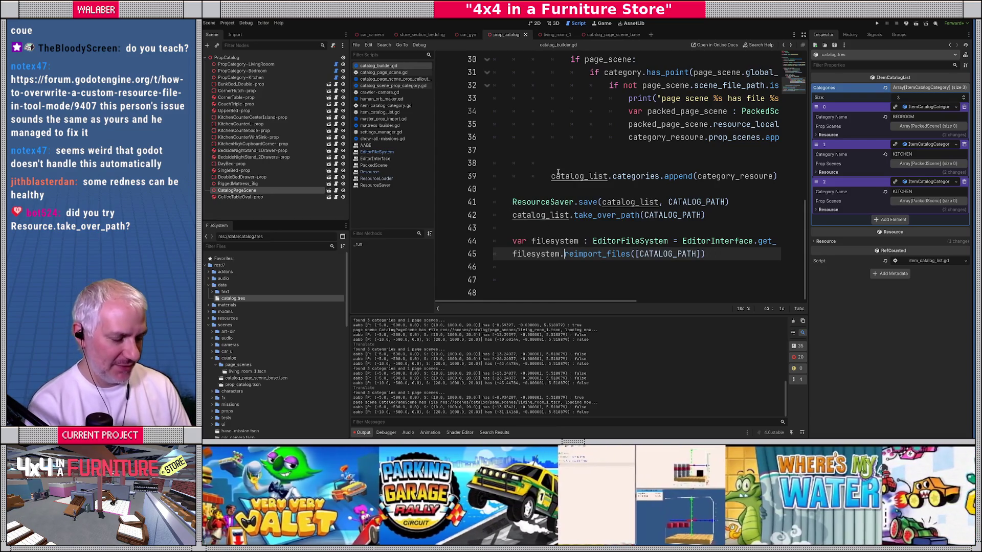
key("ctrl+shift+p")
type("cata")
key("Return")
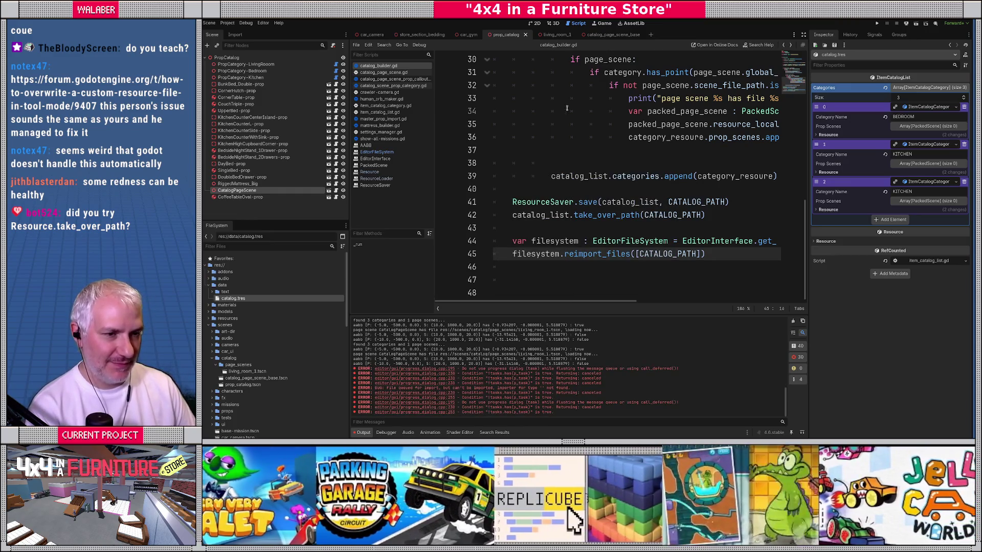
Confirm catalog.tres still lists BEDROOM, KITCHEN, KITCHEN, then run the Catalog Builder again.
left_click(553, 24)
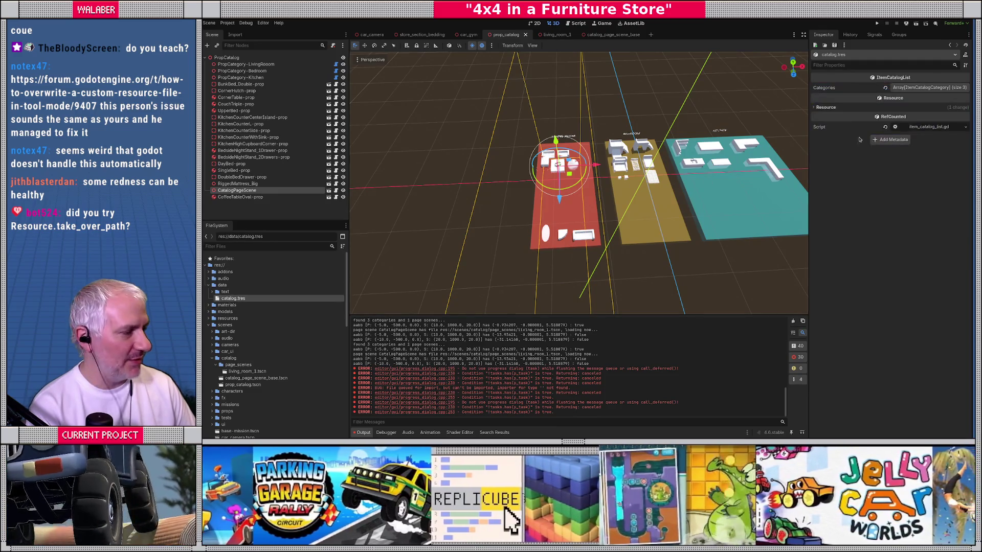
left_click(930, 89)
left_click(926, 107)
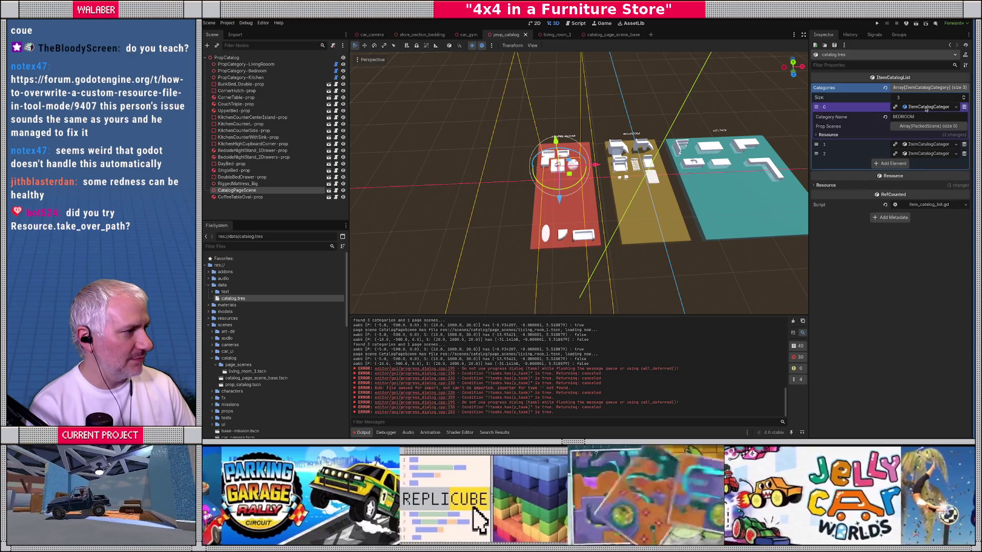
left_click(925, 146)
left_click(926, 183)
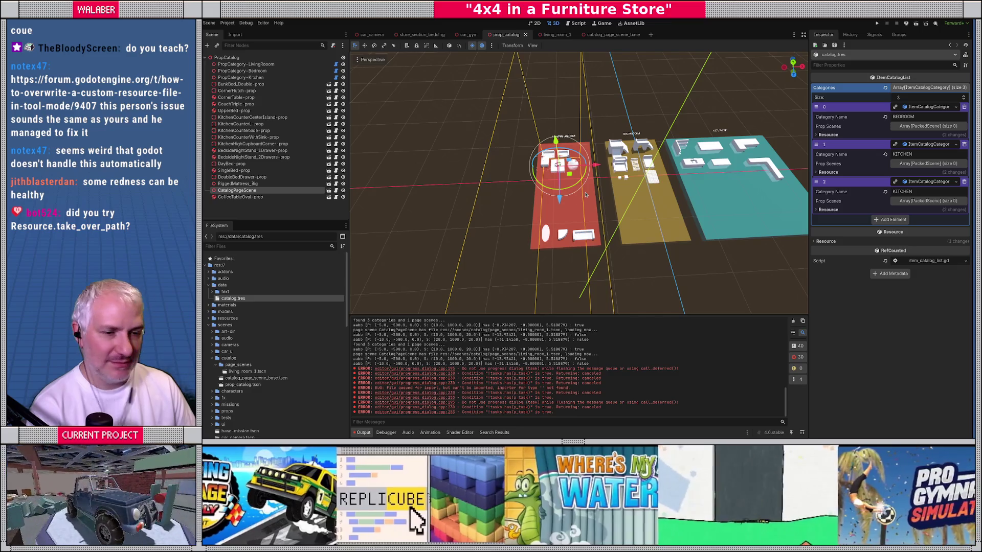
key("ctrl+shift+p")
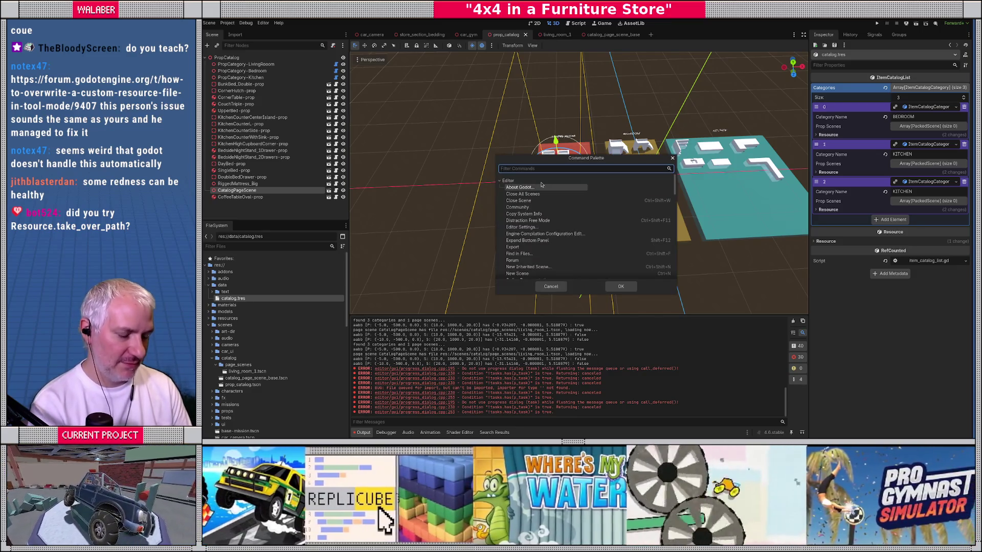
type("bui")
key("Return")
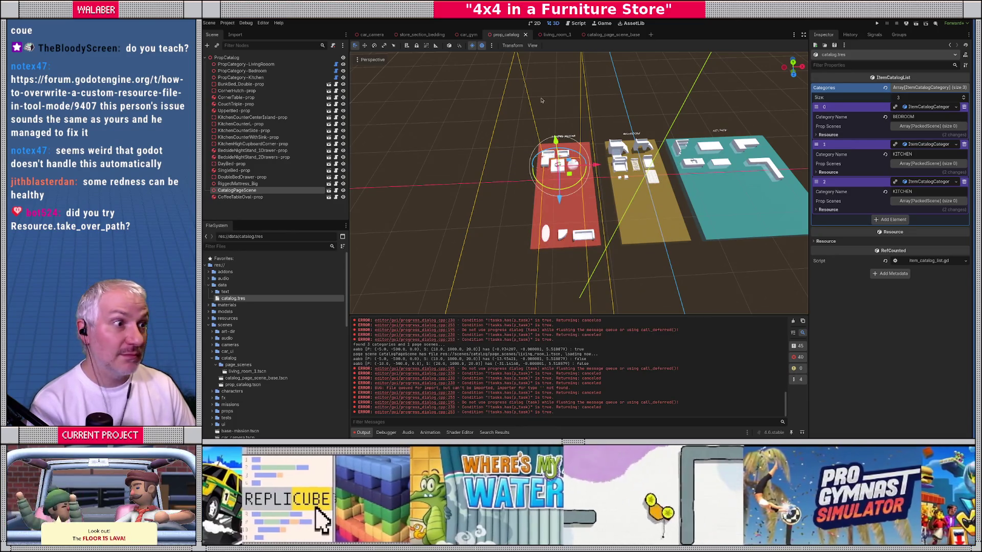
left_click(586, 24)
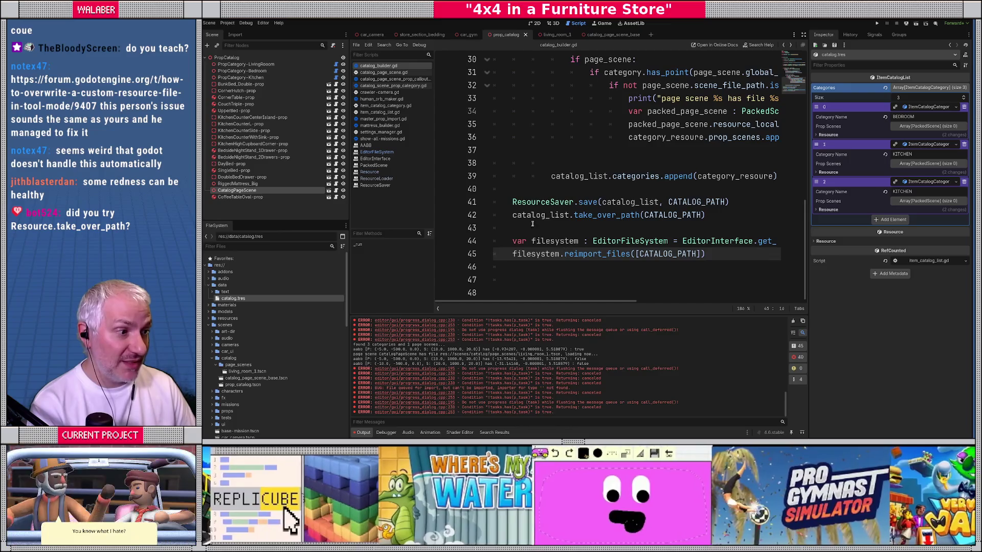
Delete the catalog_list.take_over_path(CATALOG_PATH) line and rerun the Catalog Builder.
left_click(532, 217)
key("ctrl+shift+k")
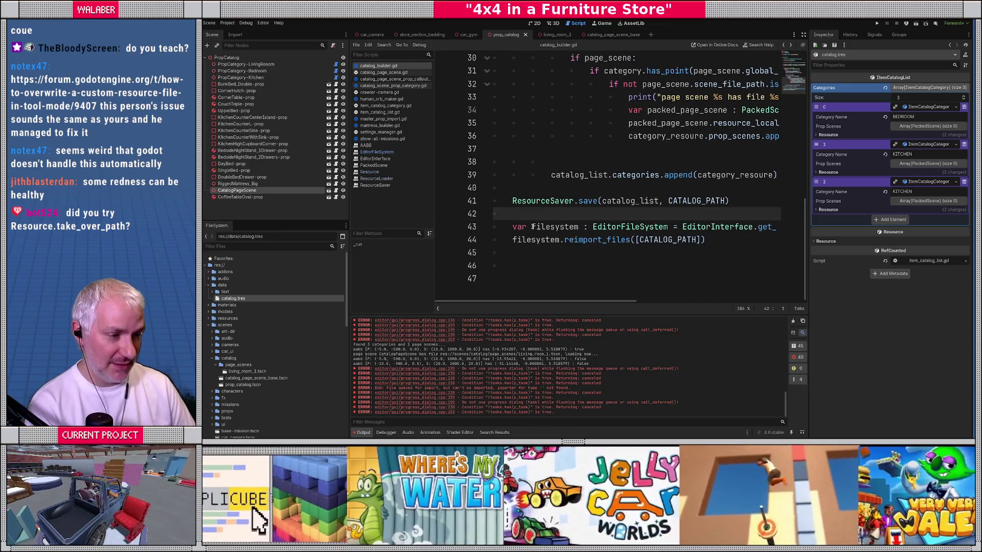
left_click(553, 23)
key("ctrl+shift+p")
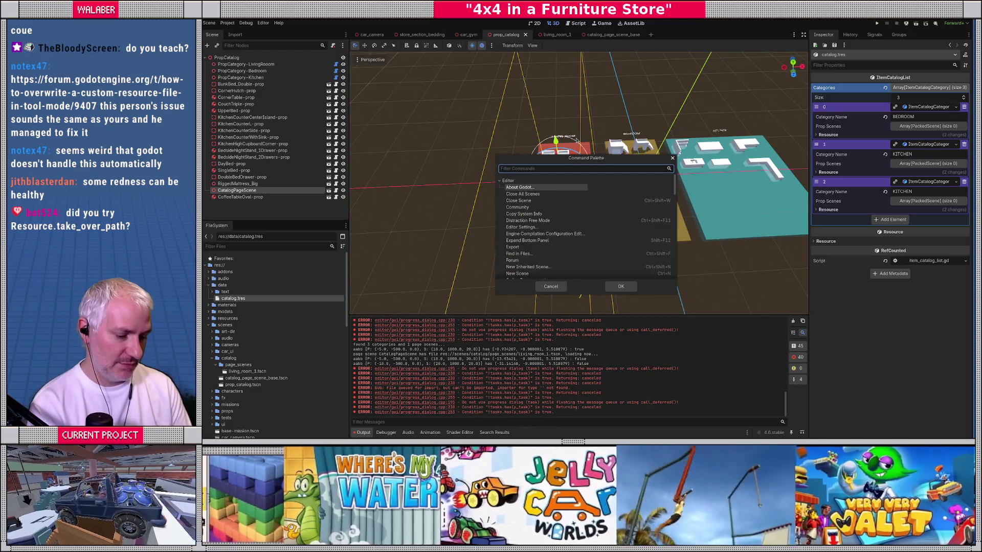
type("buil")
key("Return")
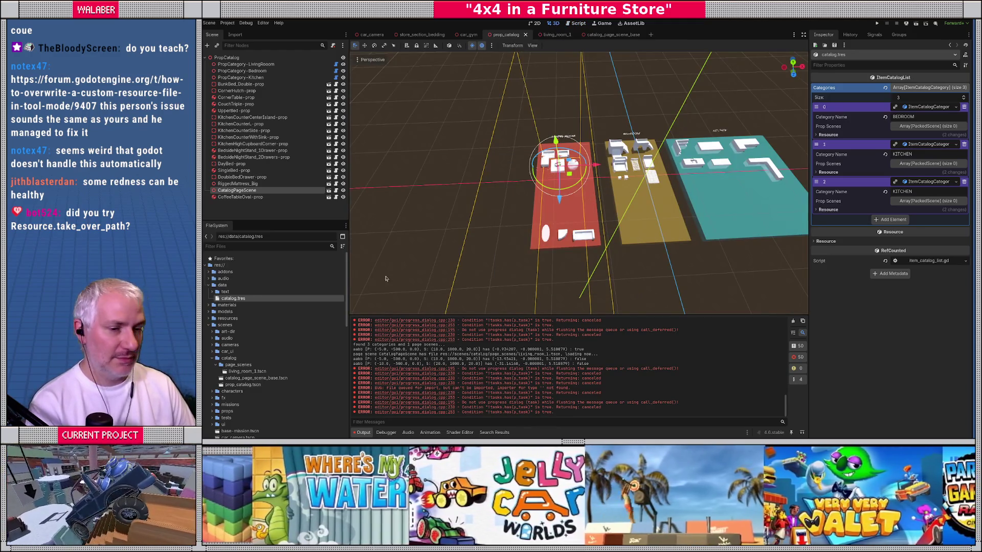
Move the catalog page off the red section and back, rerunning the builder after each move.
left_click_drag(596, 165, 531, 170)
key("ctrl+shift+p")
type("cata")
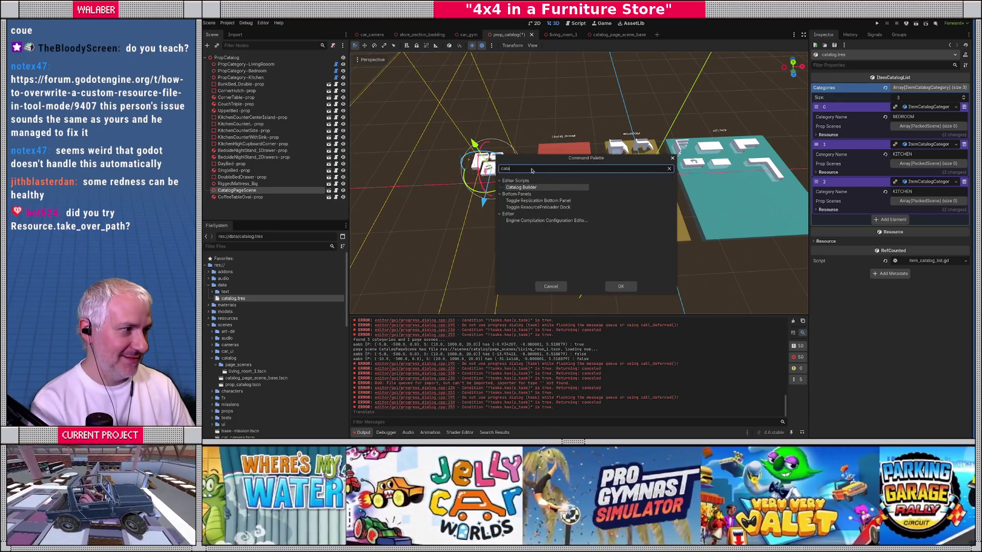
key("Return")
left_click_drag(532, 171, 603, 165)
key("ctrl+shift+p")
type("cata")
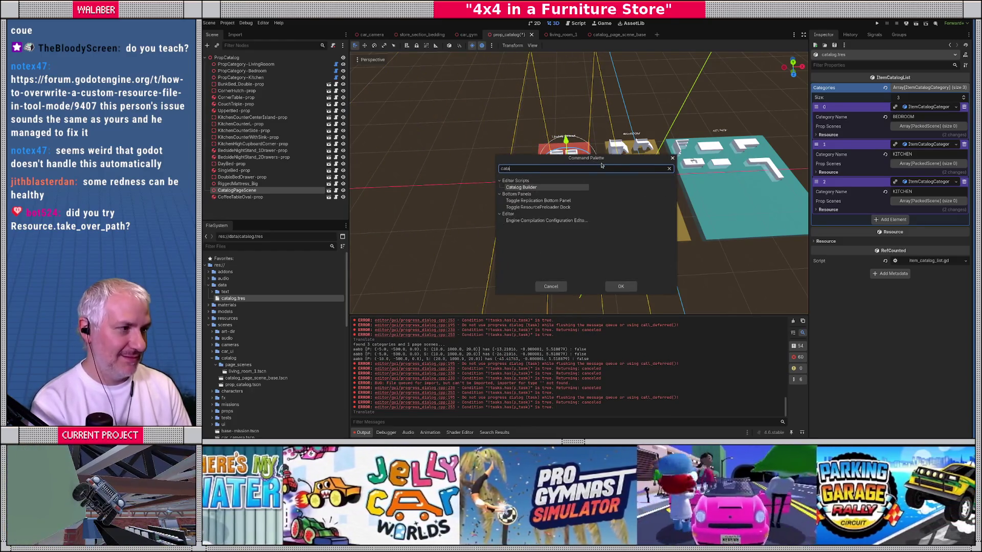
key("Return")
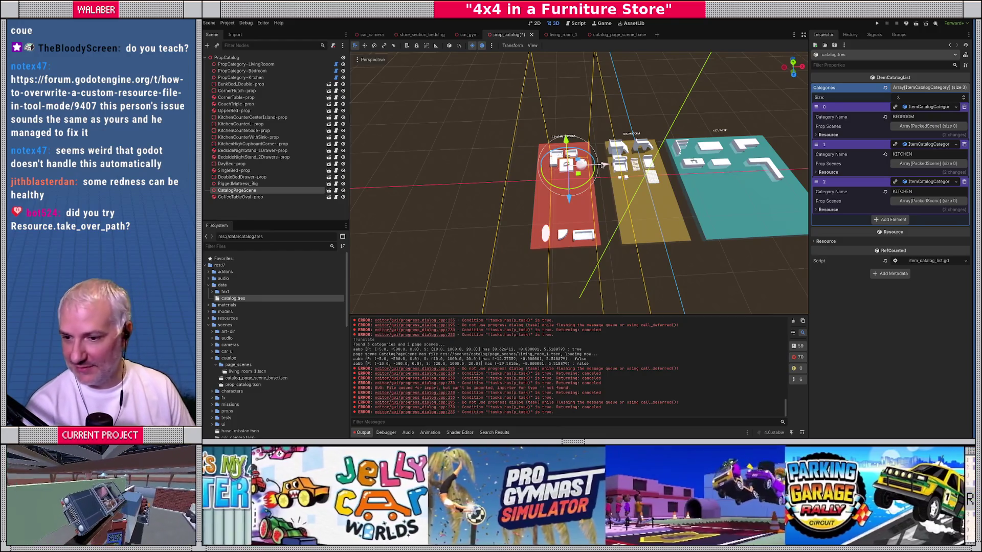
left_click(228, 23)
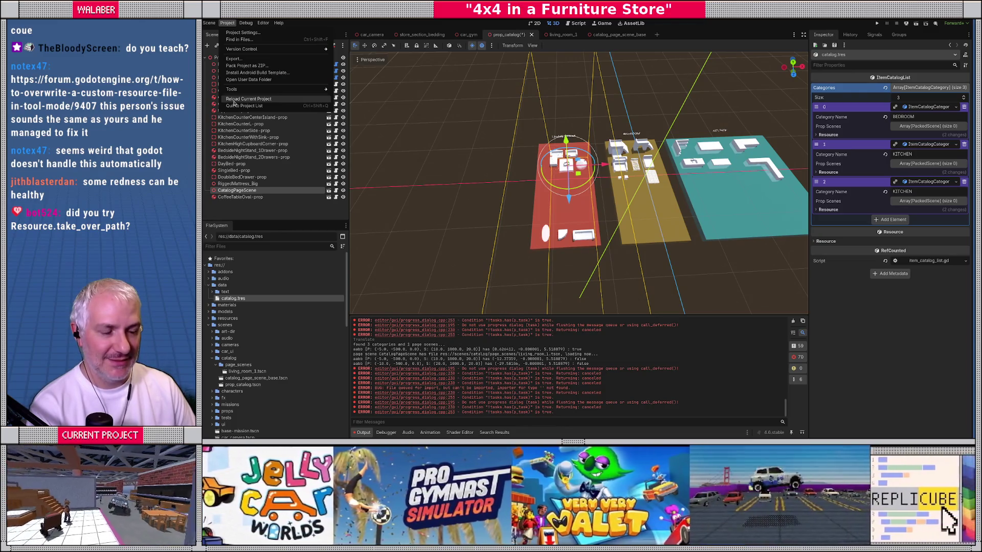
Save and reload the project, then confirm catalog.tres lists LIVING_ROOM, BEDROOM and KITCHEN.
left_click(235, 100)
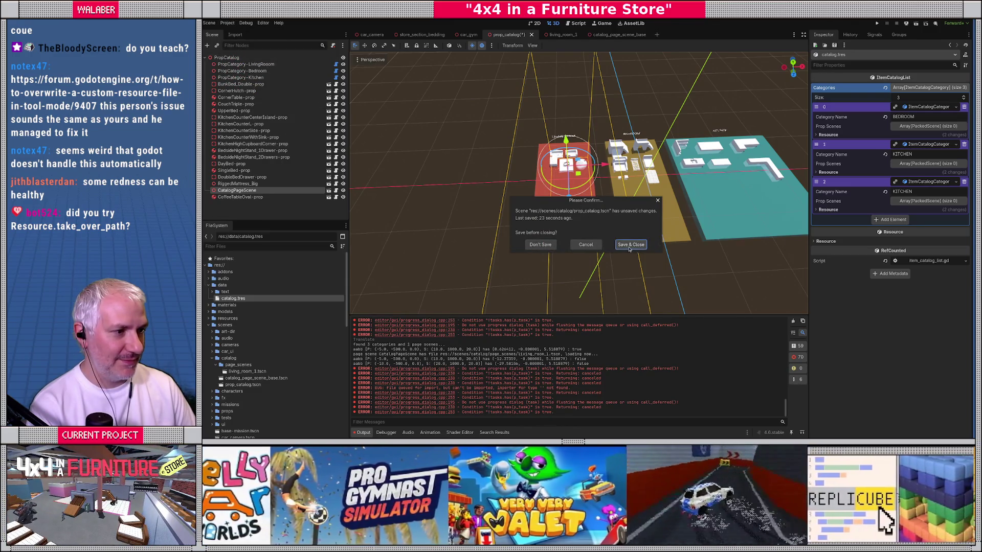
left_click(631, 245)
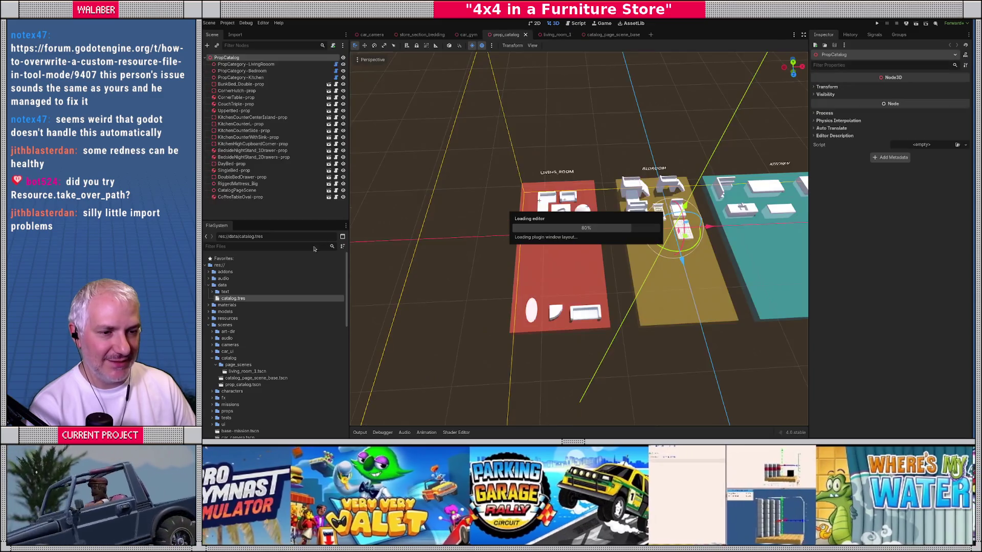
double_click(233, 298)
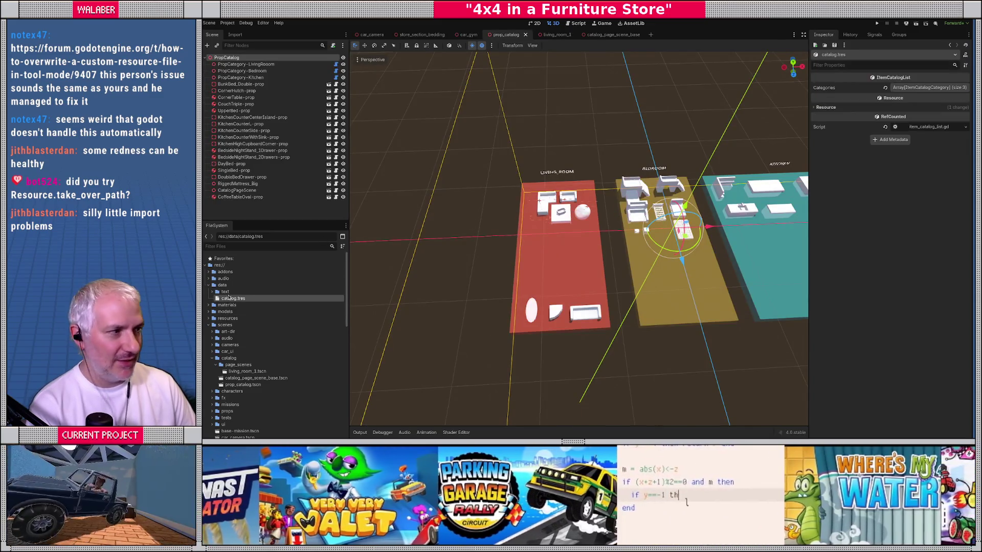
left_click(909, 90)
left_click(910, 107)
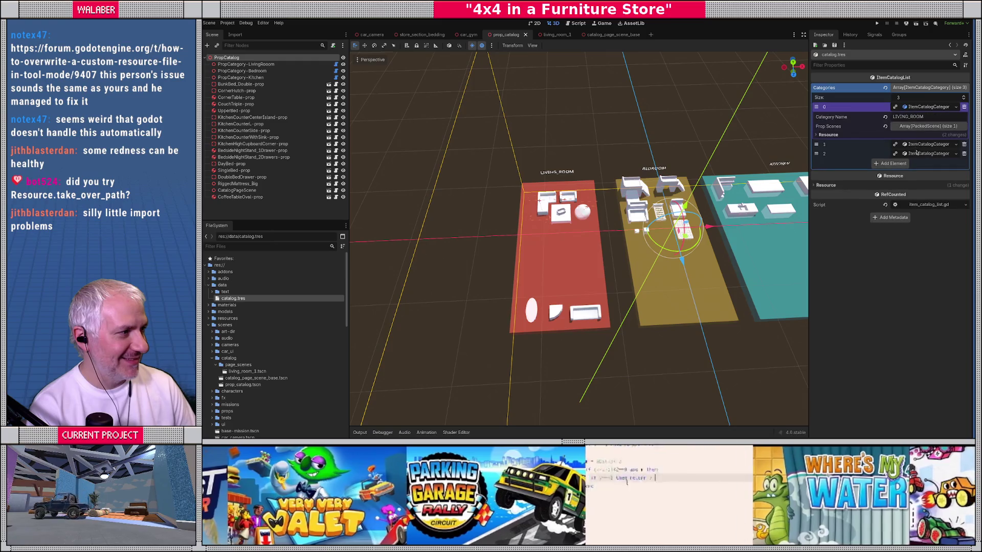
left_click(910, 144)
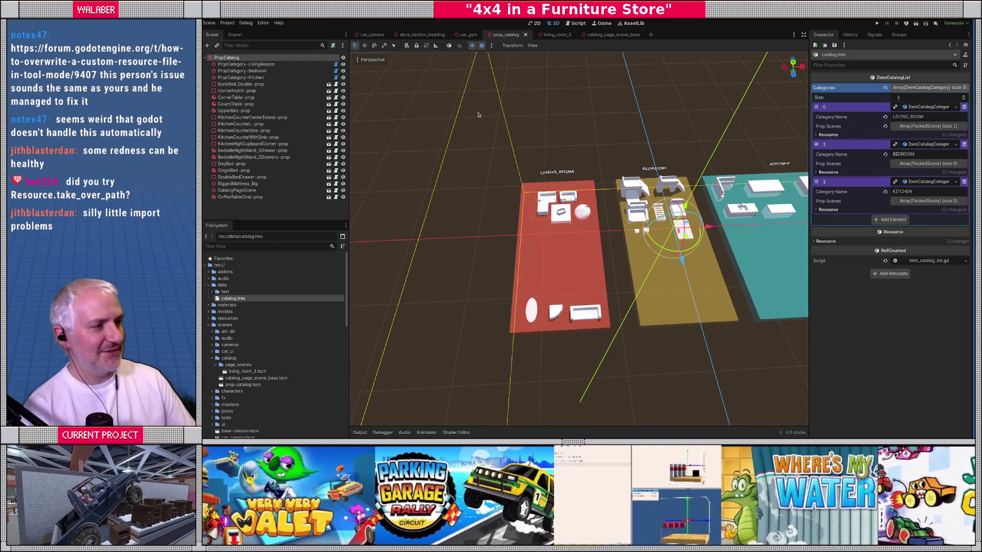